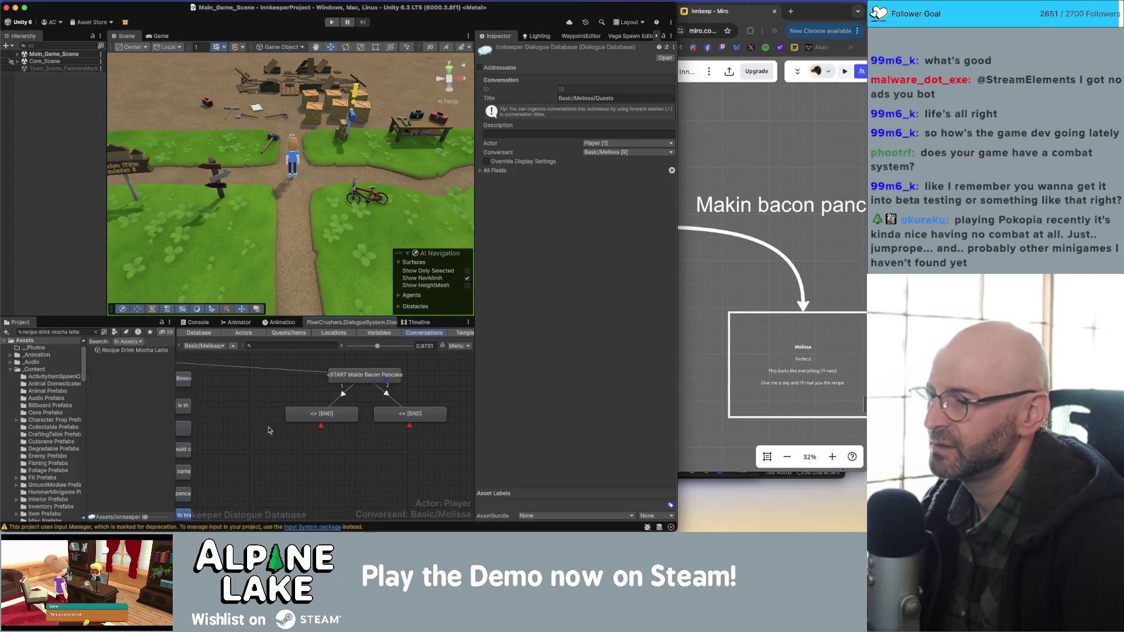
- Select the right-hand END node under START and put the cursor in its Dialogue Text field
{"action": "scroll", "coordinate": [259, 430], "scroll_direction": "up", "scroll_amount": 2}
{"action": "scroll", "coordinate": [281, 427], "scroll_direction": "left", "scroll_amount": 3}
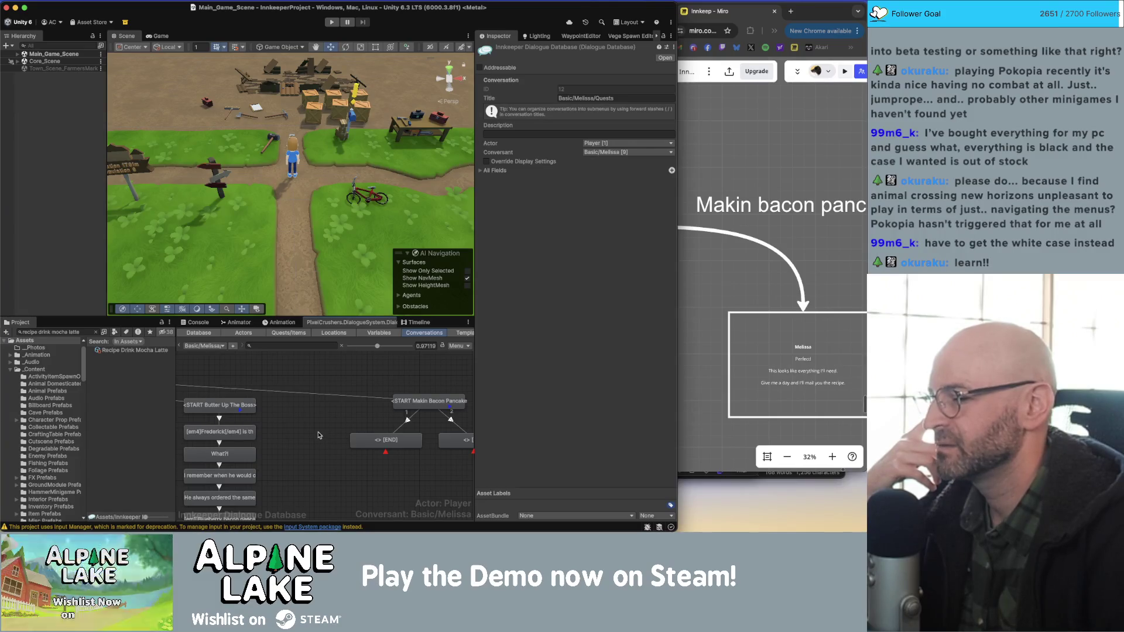
{"action": "mouse_move", "coordinate": [328, 446]}
{"action": "left_mouse_down"}
{"action": "mouse_move", "coordinate": [350, 472]}
{"action": "mouse_move", "coordinate": [327, 446]}
{"action": "left_mouse_up"}
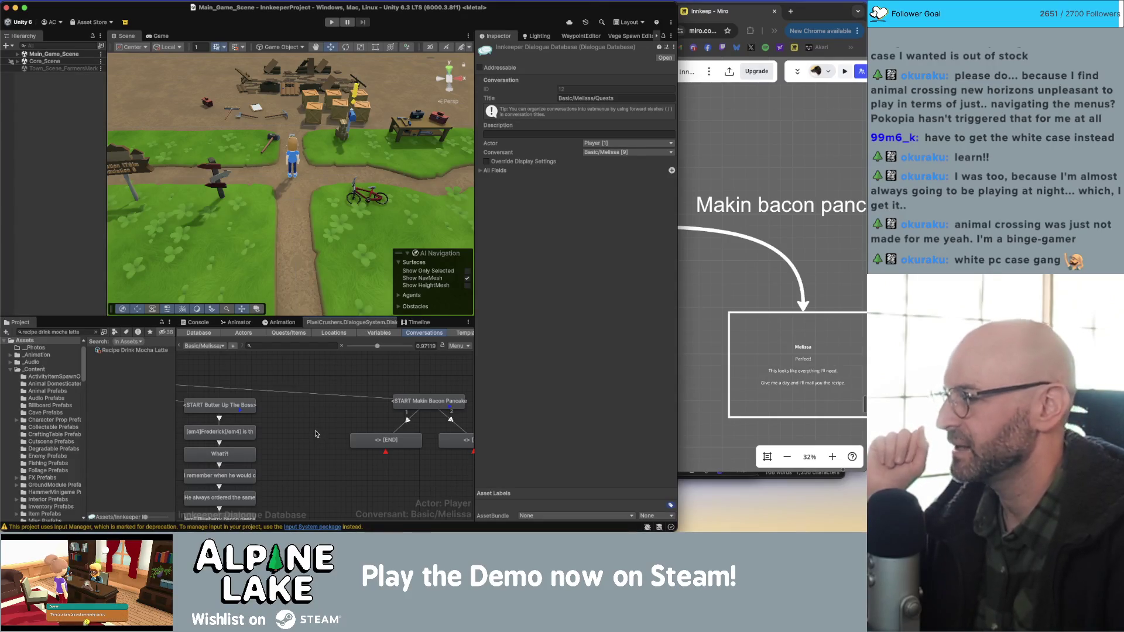
{"action": "scroll", "coordinate": [319, 443], "scroll_direction": "right", "scroll_amount": 5}
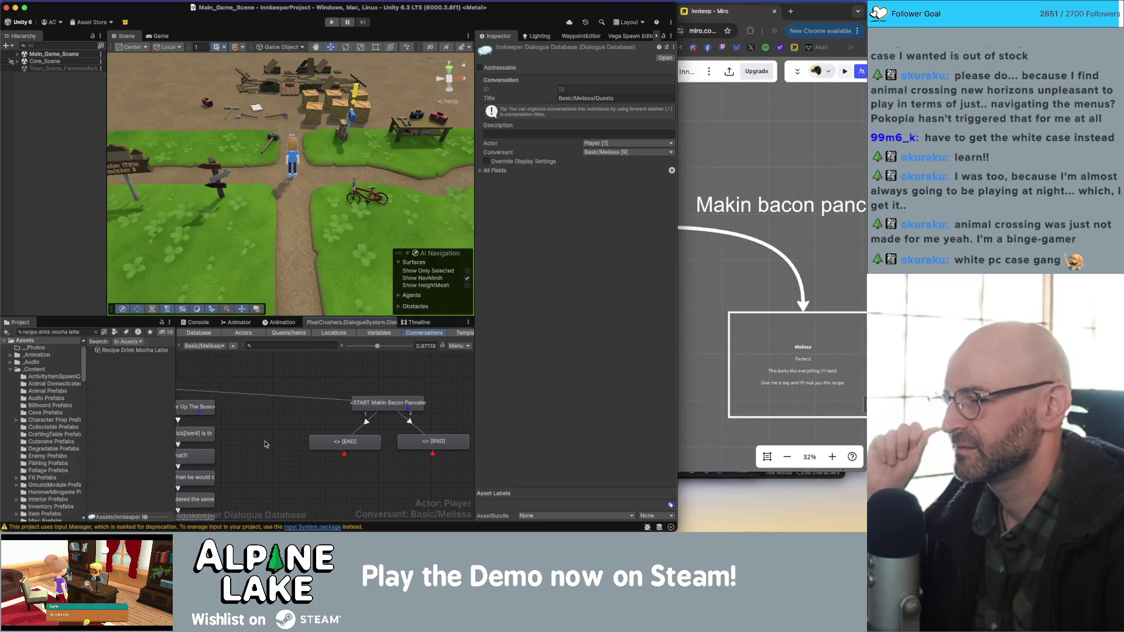
{"action": "left_click", "coordinate": [320, 445]}
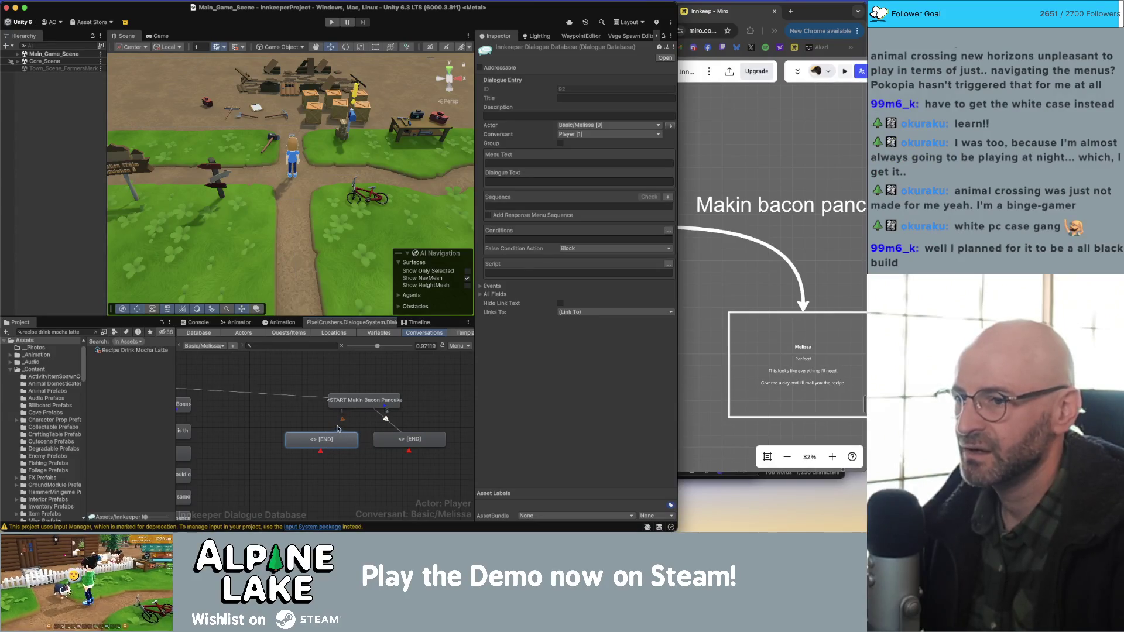
{"action": "left_click", "coordinate": [517, 182]}
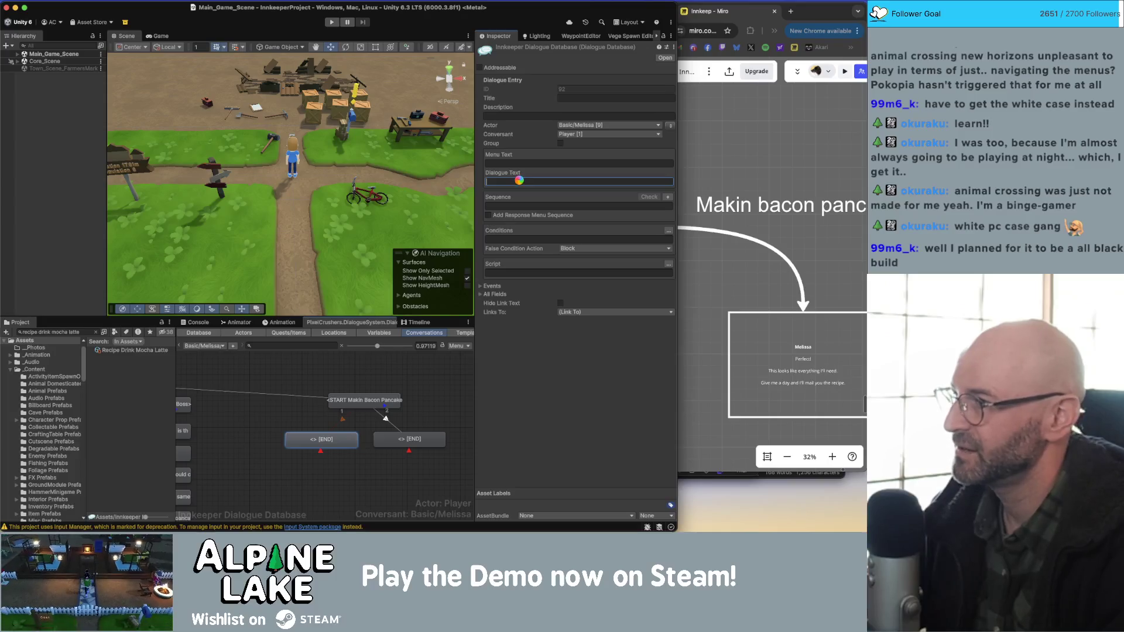
{"action": "left_click", "coordinate": [456, 428]}
{"action": "left_click", "coordinate": [438, 440]}
{"action": "left_click", "coordinate": [515, 180]}
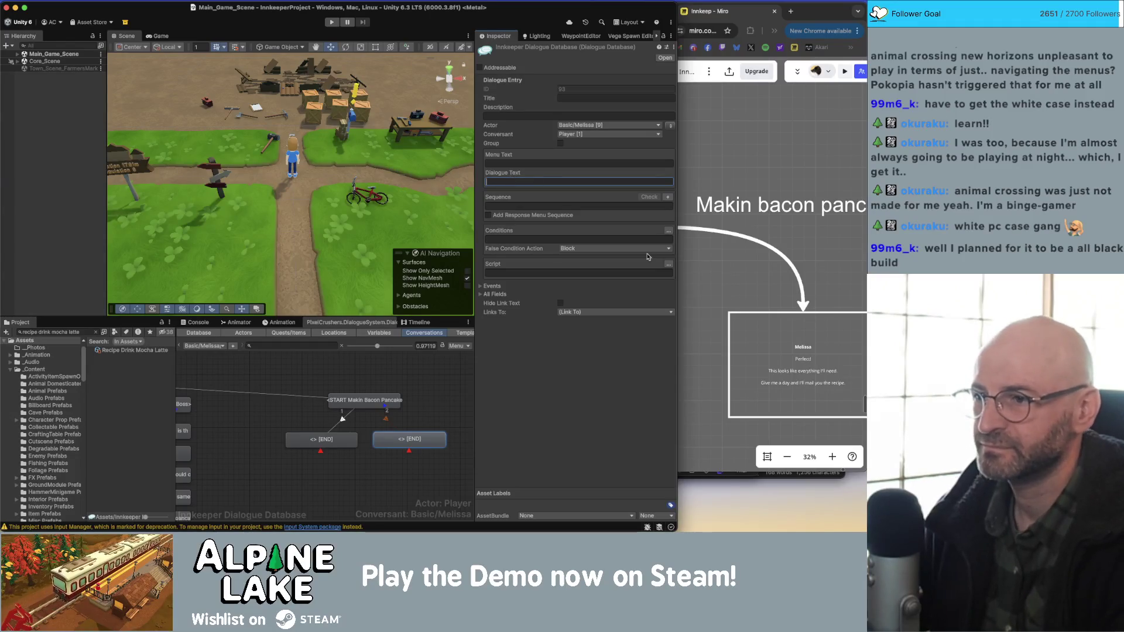
- Write 'Perfect!' on the END node and add a child line 'This looks like everything I need.'
{"action": "type", "text": "Perfect!"}
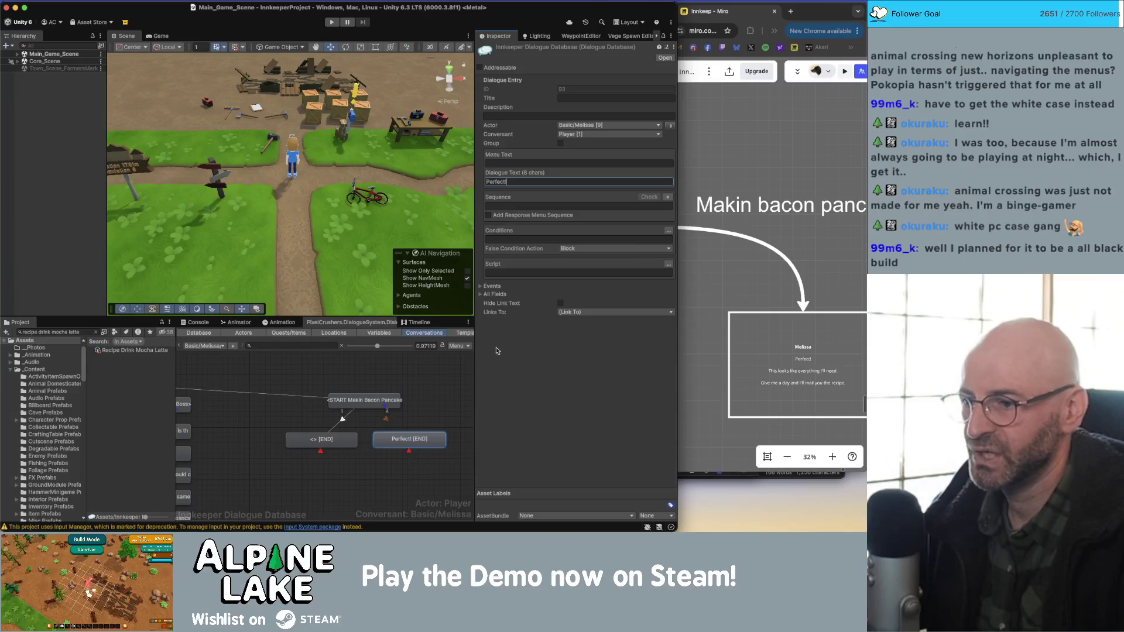
{"action": "right_click", "coordinate": [420, 444]}
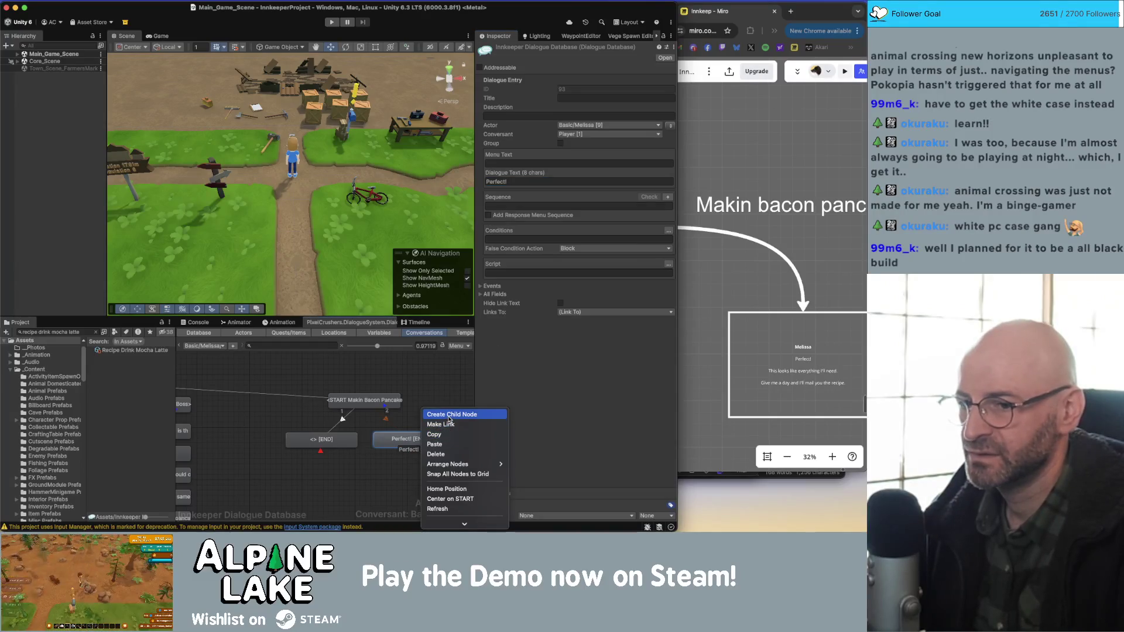
{"action": "left_click", "coordinate": [449, 415]}
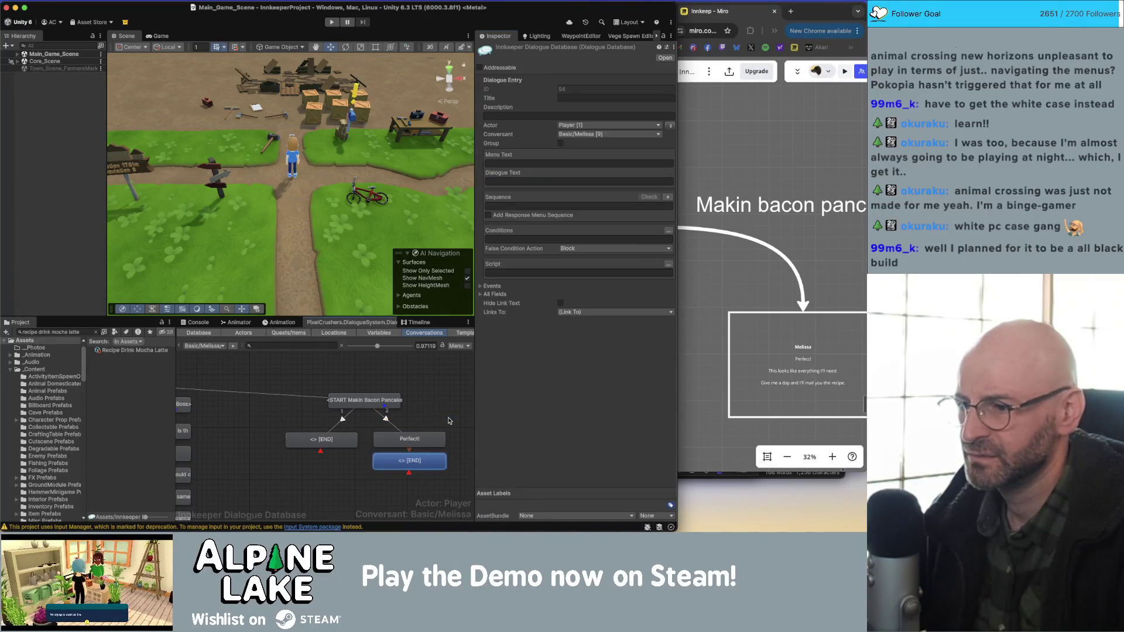
{"action": "left_click", "coordinate": [559, 181]}
{"action": "type", "text": "This"}
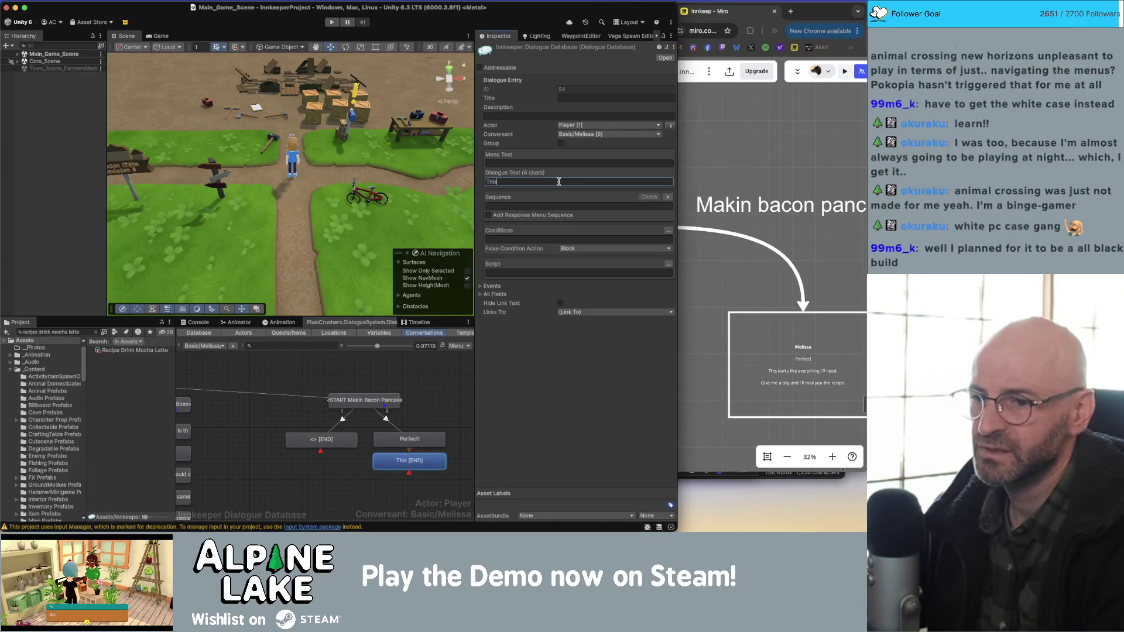
{"action": "type", "text": " looks like everything I"}
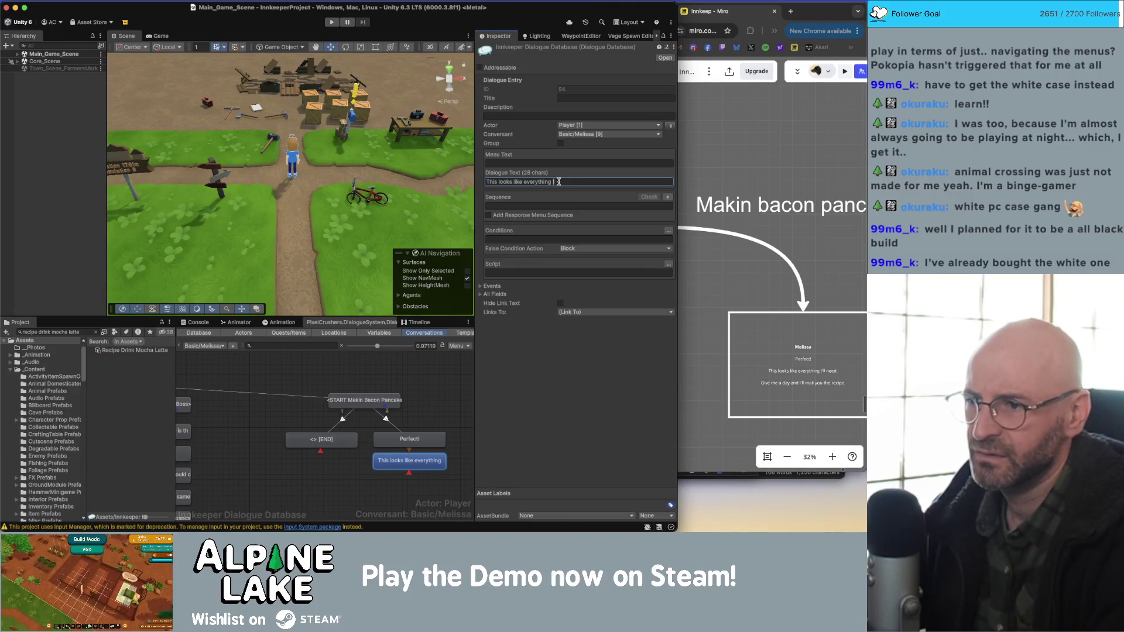
{"action": "type", "text": " need."}
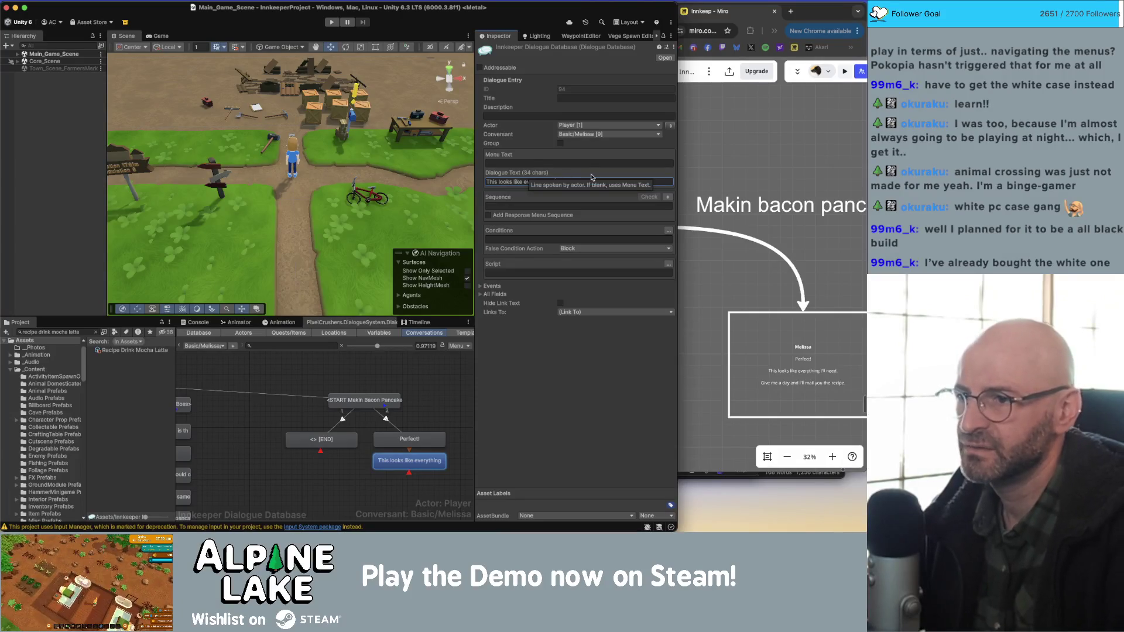
- Add a child line with swapped Actor/Conversant reading 'Give me a day and I'll mail you the recipe.'
{"action": "left_click", "coordinate": [464, 369]}
{"action": "left_click", "coordinate": [423, 460]}
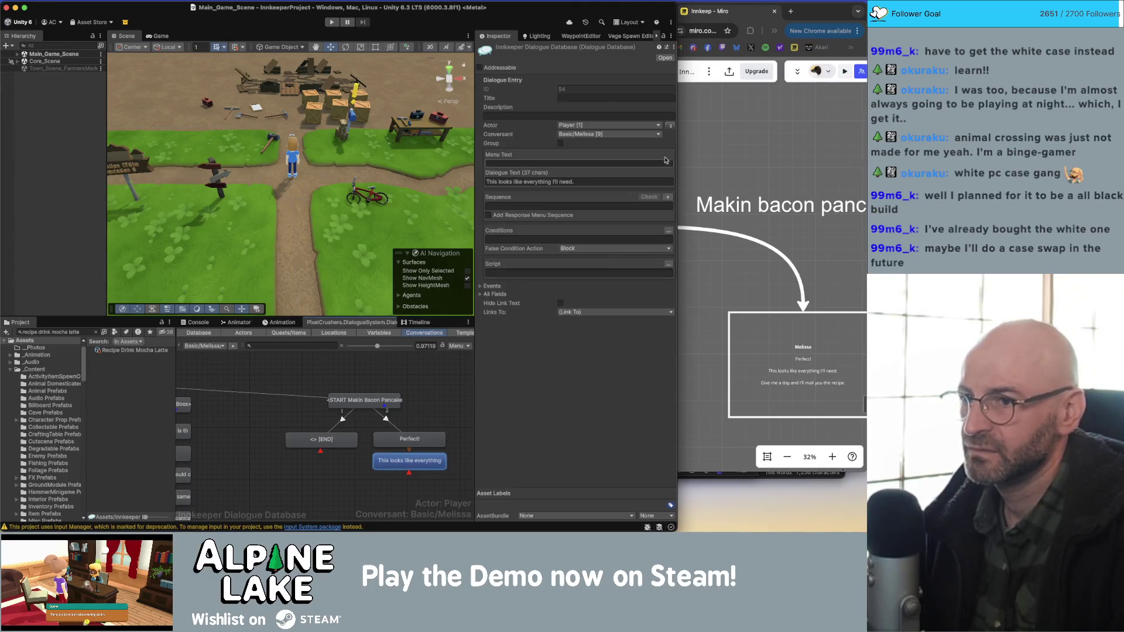
{"action": "right_click", "coordinate": [423, 460]}
{"action": "left_click", "coordinate": [450, 415]}
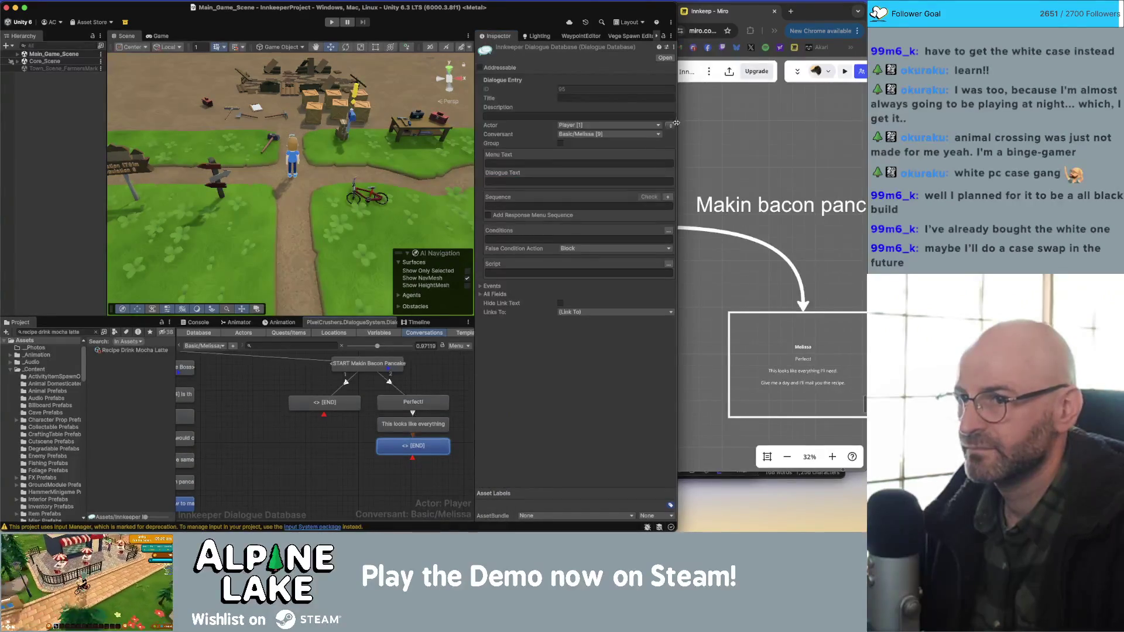
{"action": "left_click", "coordinate": [671, 125]}
{"action": "type", "text": "G"}
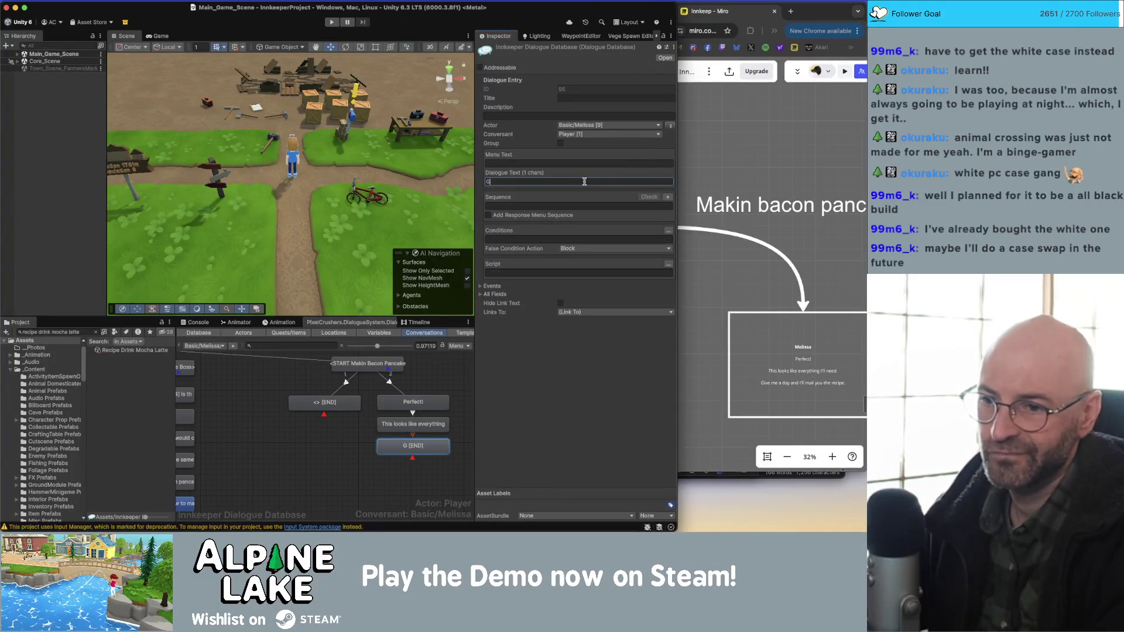
{"action": "type", "text": "ive me a day and "}
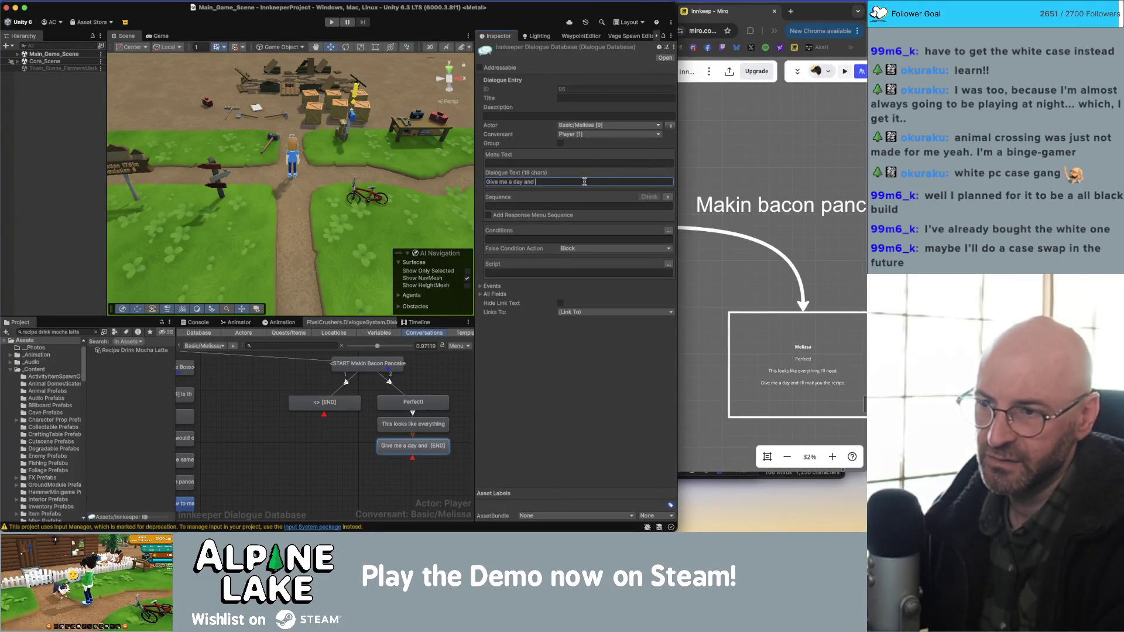
{"action": "type", "text": "I'll mail you the recipe."}
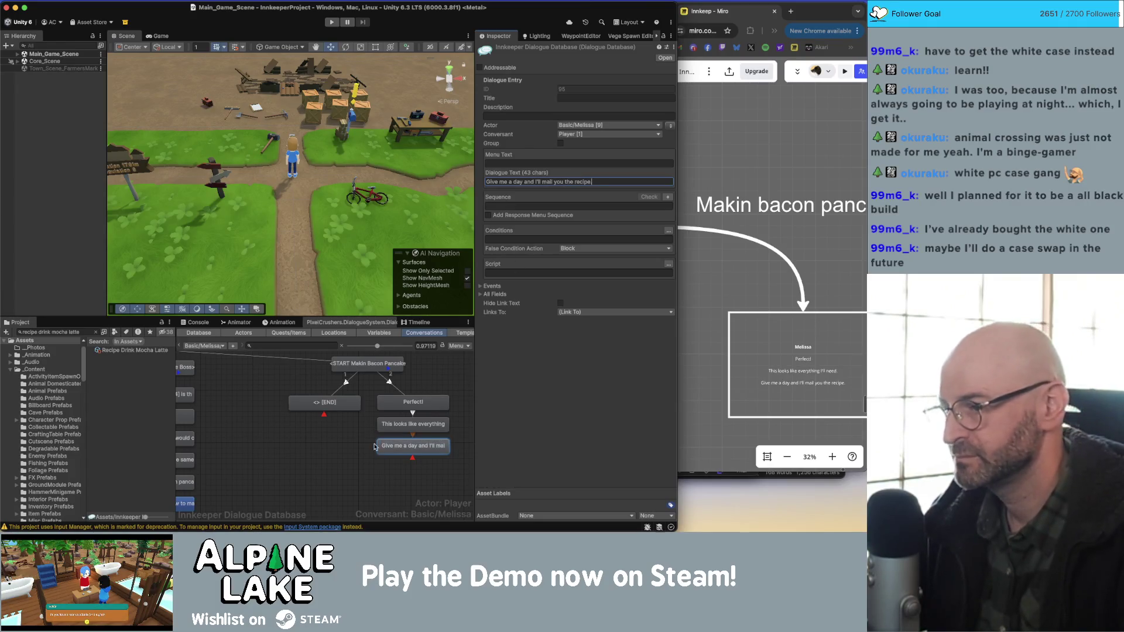
{"action": "left_click", "coordinate": [386, 458]}
{"action": "left_click", "coordinate": [393, 429]}
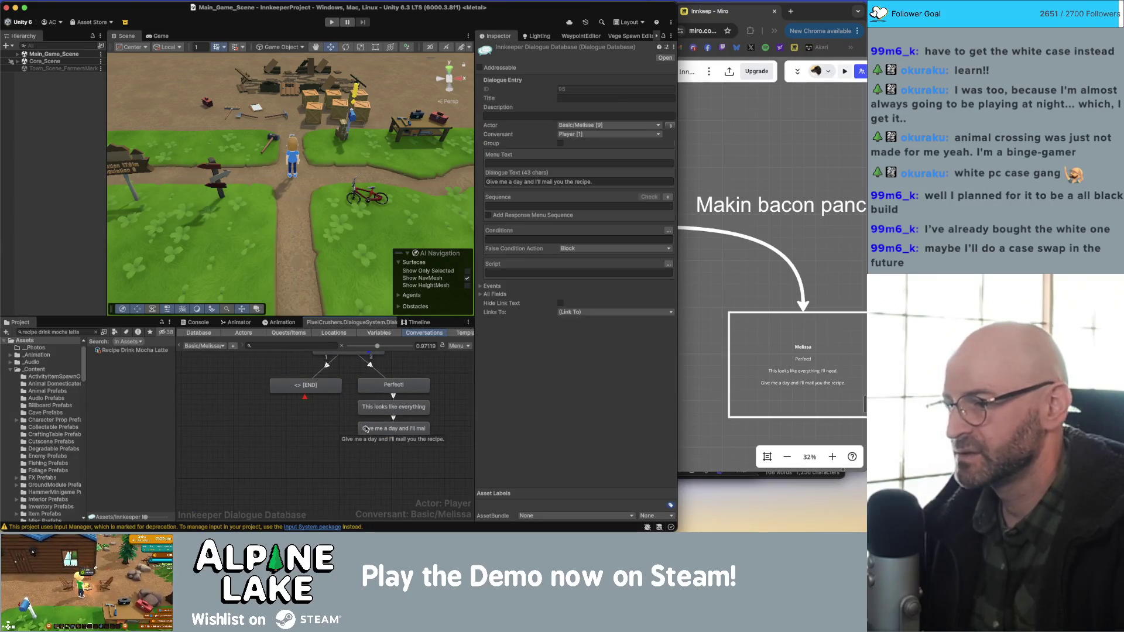
{"action": "left_click", "coordinate": [627, 204]}
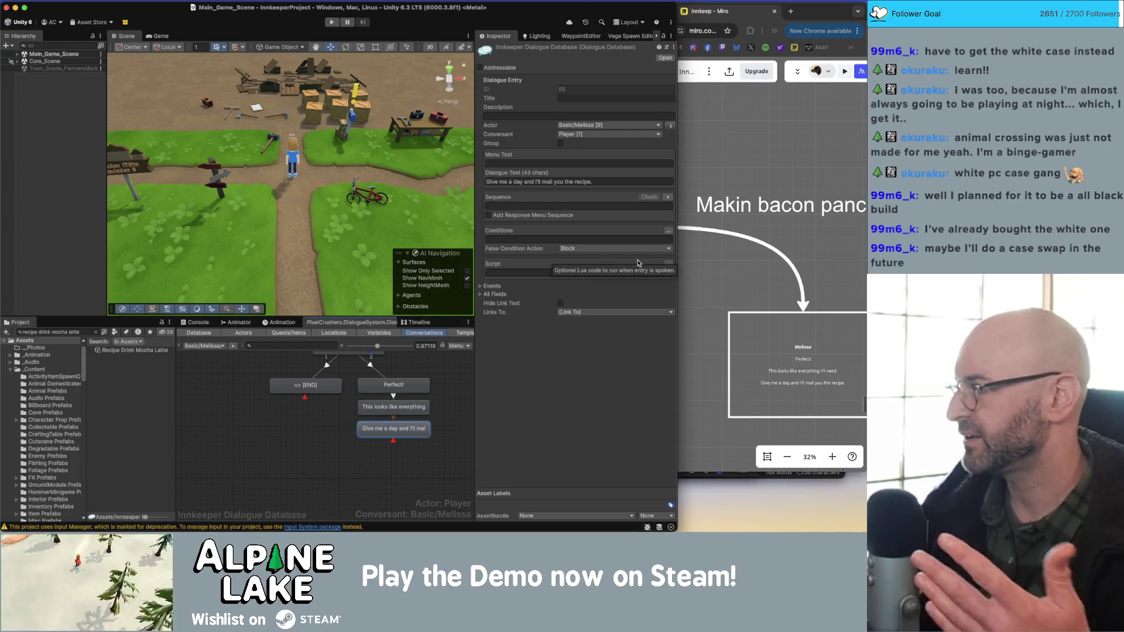
- In the Script wizard, set the Makin Bacon Pancakes quest state to success
{"action": "left_click", "coordinate": [668, 231]}
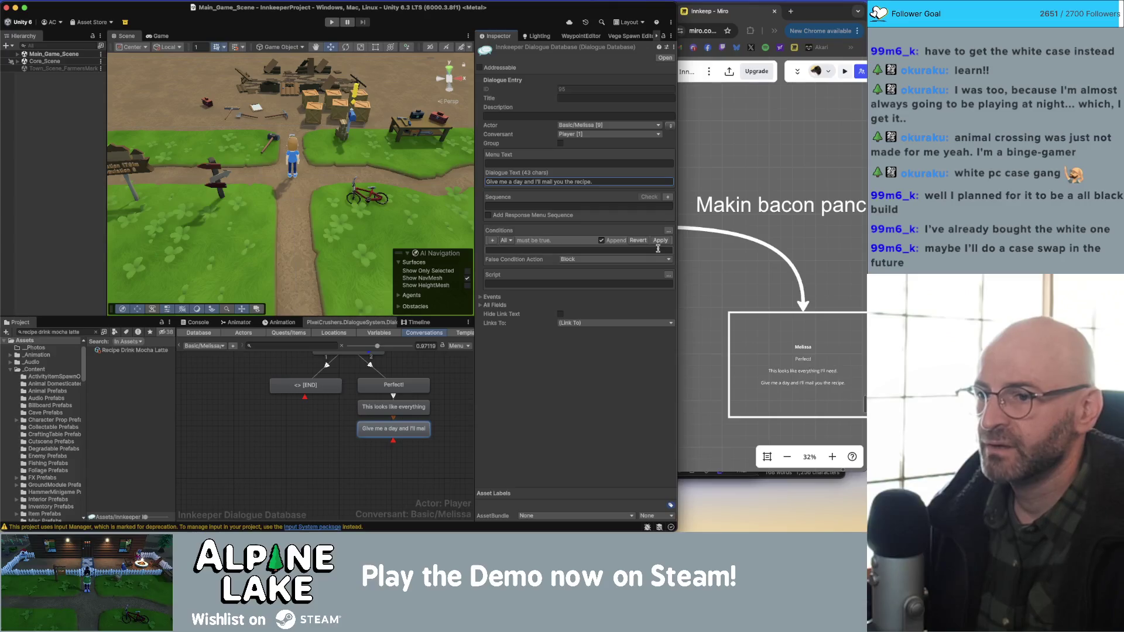
{"action": "left_click", "coordinate": [667, 278]}
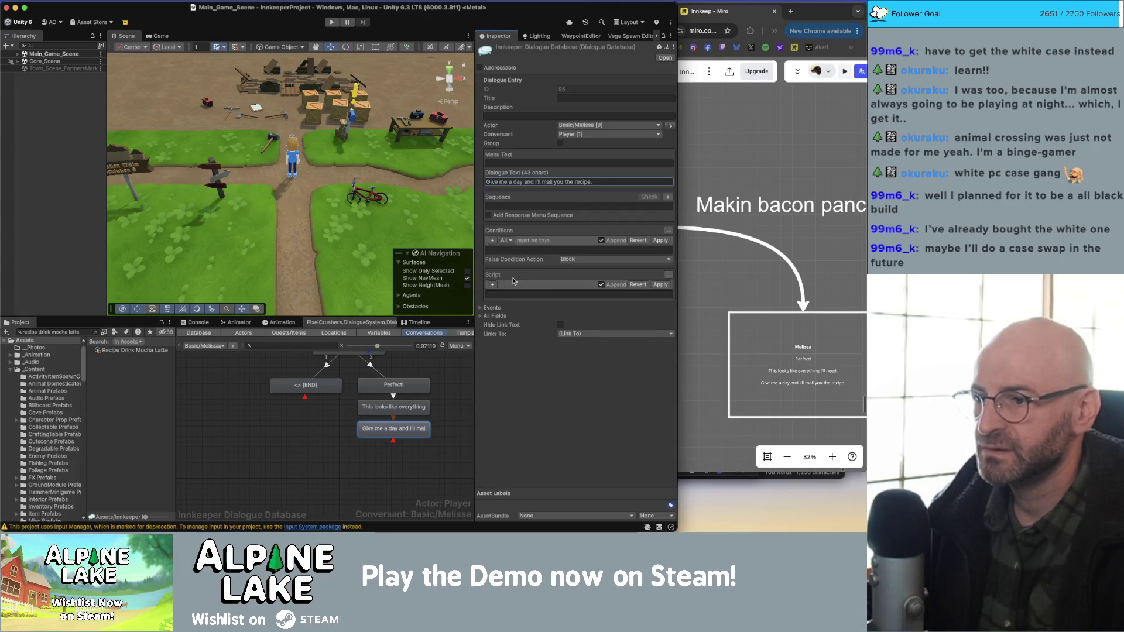
{"action": "left_click", "coordinate": [515, 284]}
{"action": "left_click", "coordinate": [516, 284]}
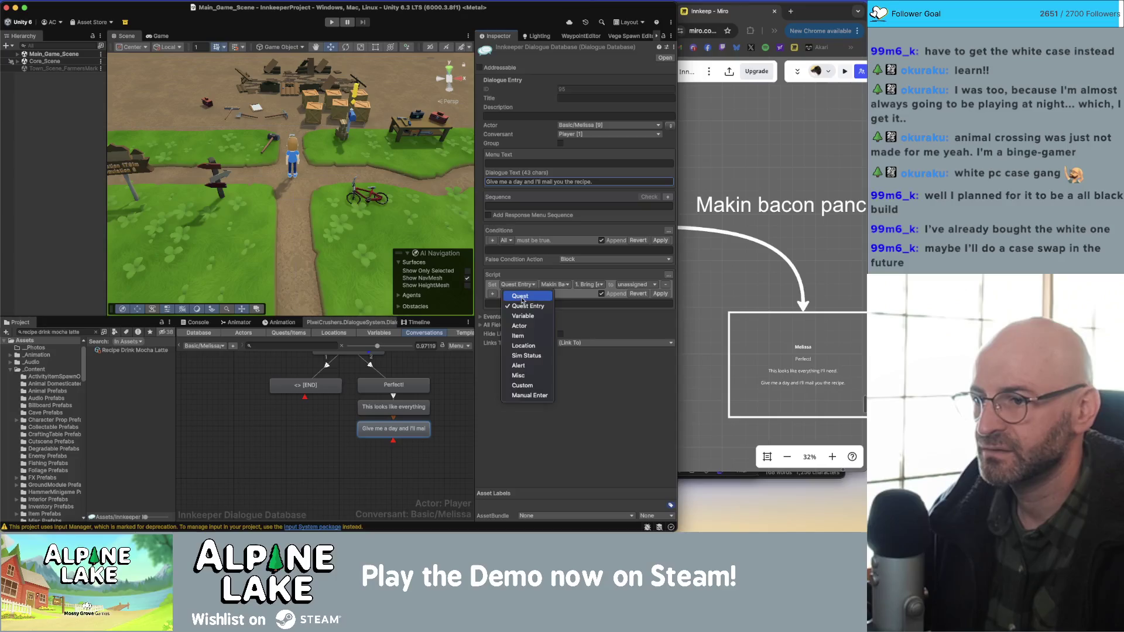
{"action": "left_click", "coordinate": [521, 297]}
{"action": "left_click", "coordinate": [565, 284]}
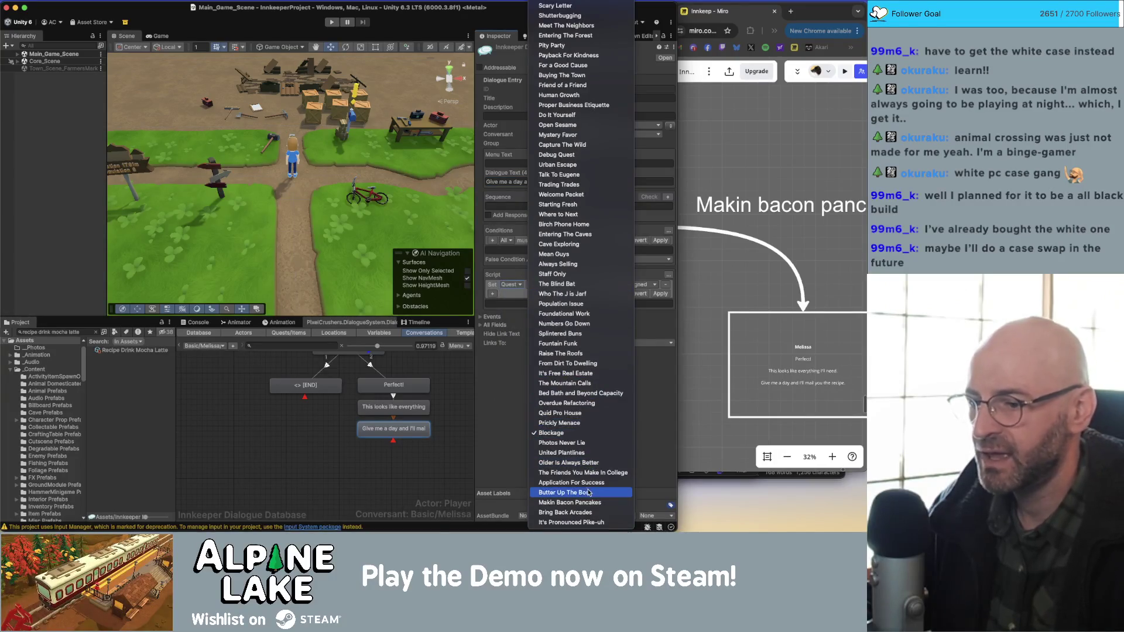
{"action": "left_click", "coordinate": [585, 502]}
{"action": "left_click", "coordinate": [633, 285]}
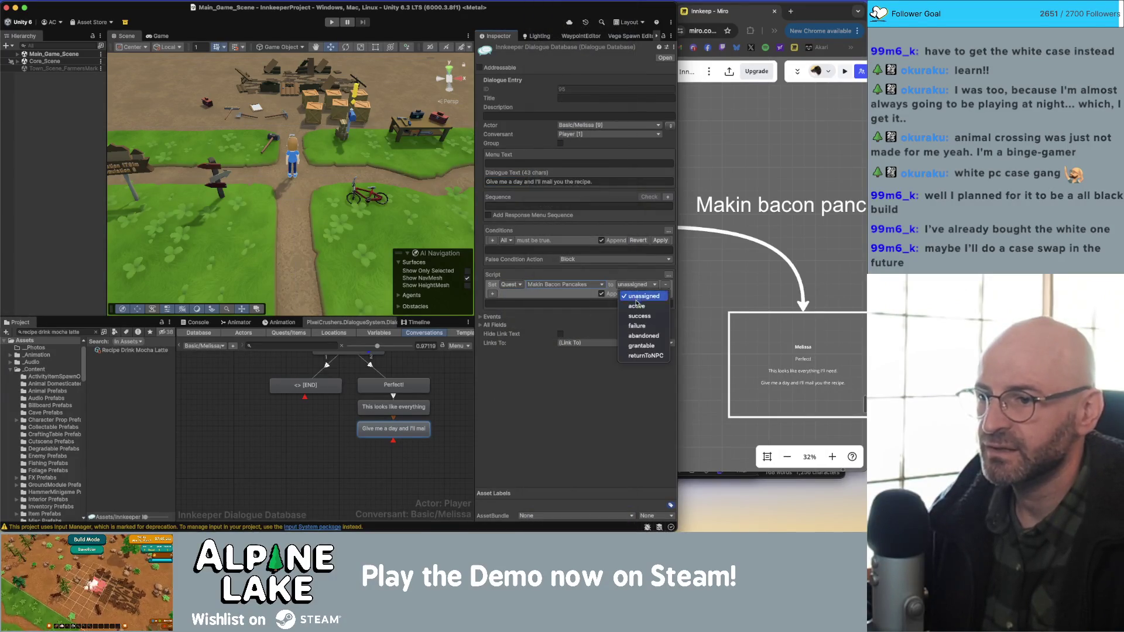
{"action": "left_click", "coordinate": [635, 311]}
- Add a second action setting Makin Bacon Pancakes entry 1 to success, and apply the script
{"action": "left_click", "coordinate": [493, 296]}
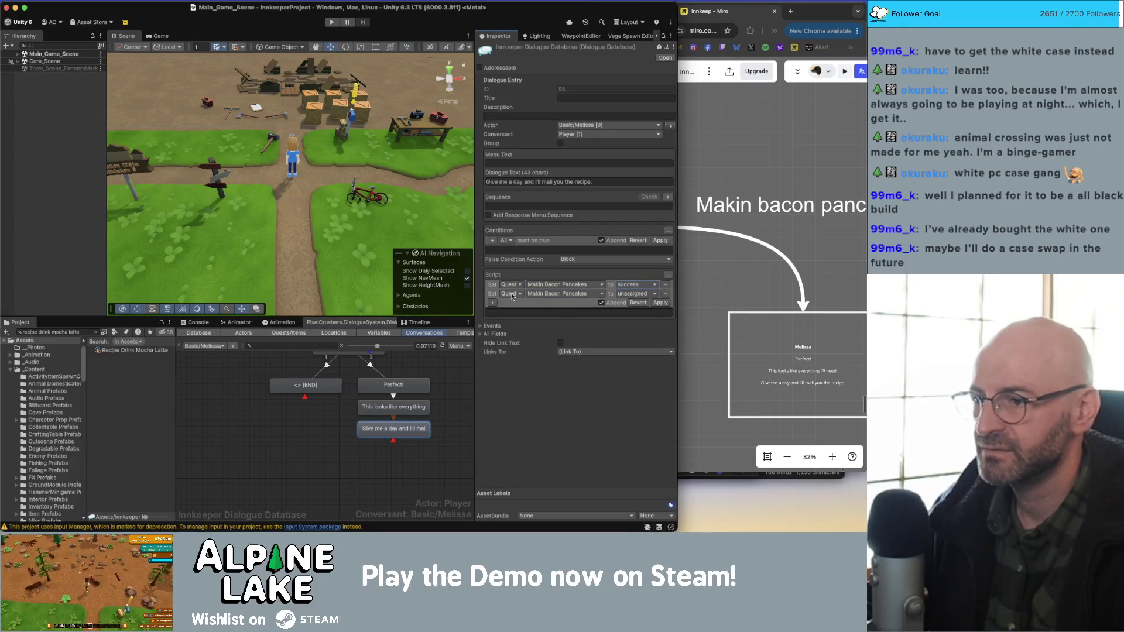
{"action": "left_click", "coordinate": [509, 294]}
{"action": "left_click", "coordinate": [520, 317]}
{"action": "left_click", "coordinate": [542, 294]}
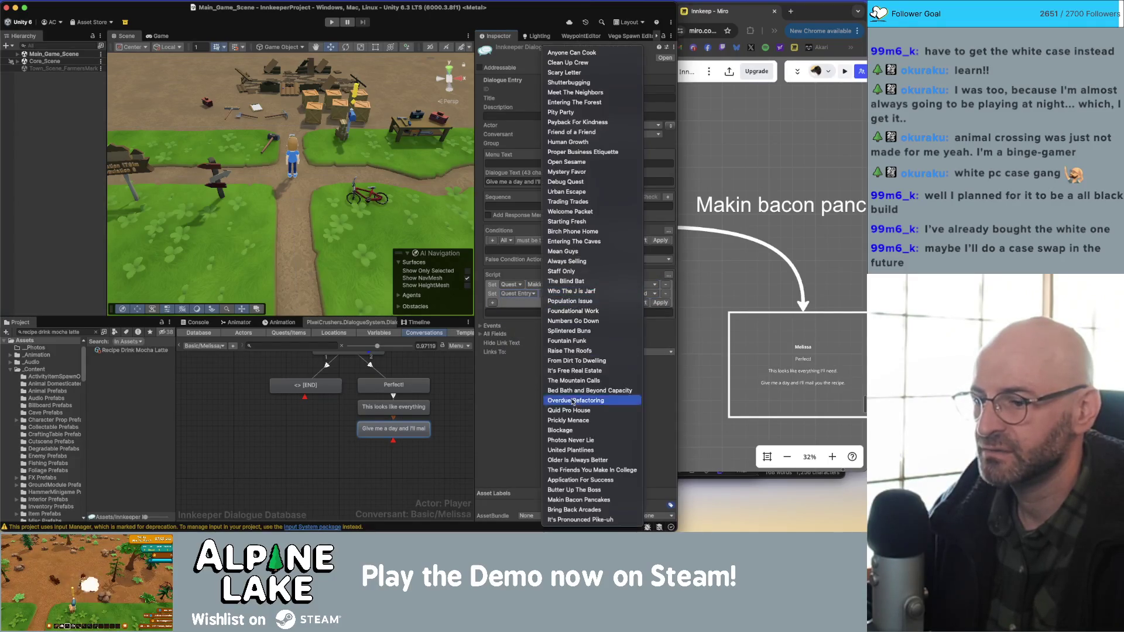
{"action": "left_click", "coordinate": [579, 498]}
{"action": "left_click", "coordinate": [594, 294]}
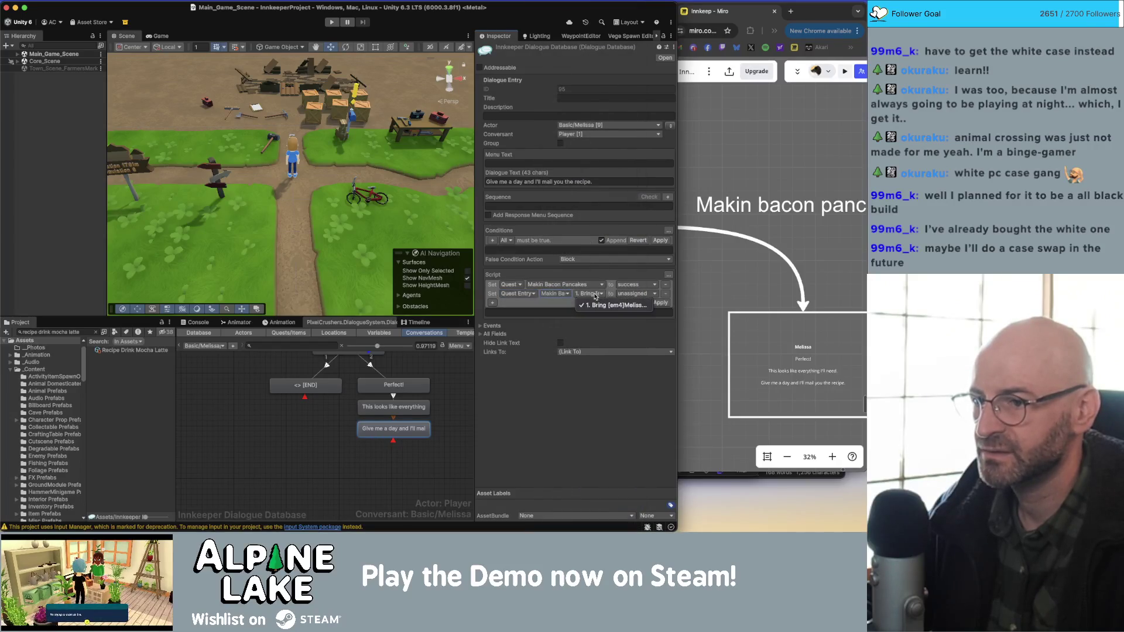
{"action": "left_click", "coordinate": [609, 305]}
{"action": "left_click", "coordinate": [634, 293]}
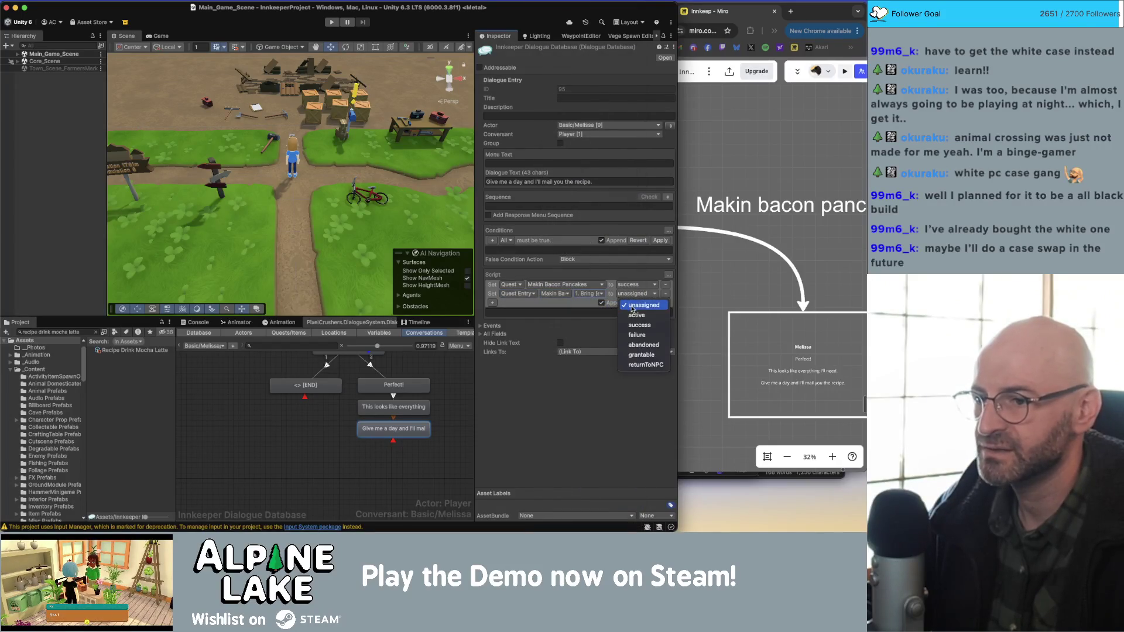
{"action": "left_click", "coordinate": [632, 325]}
{"action": "left_click", "coordinate": [659, 303]}
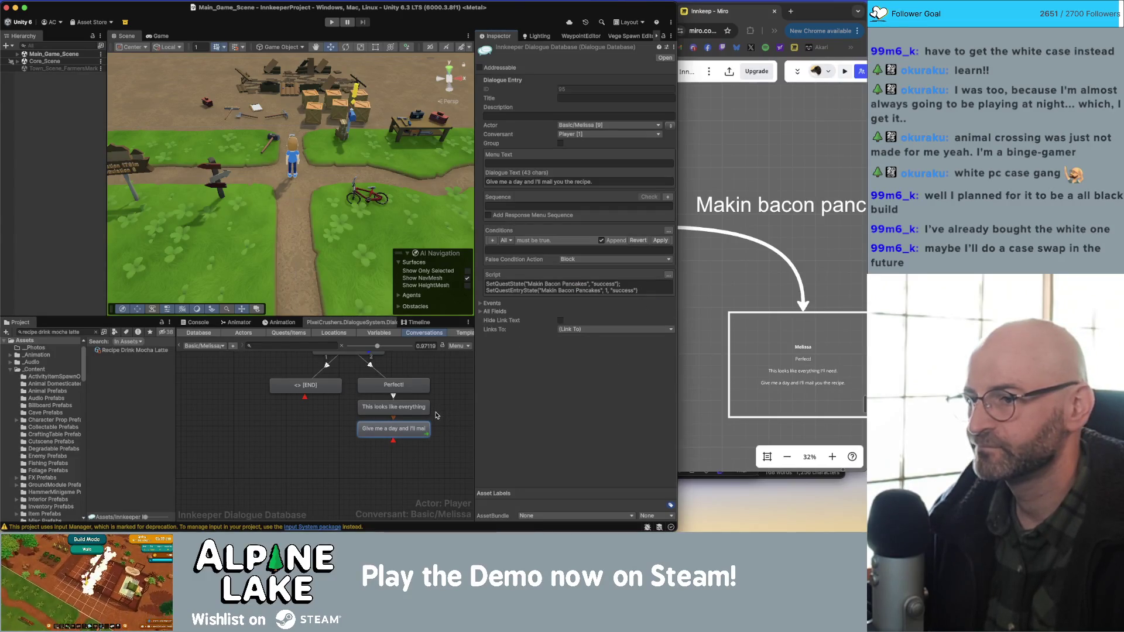
- Select the Perfect! node and add a Custom mmGetQuantity condition row in the Conditions wizard
{"action": "left_click", "coordinate": [324, 426]}
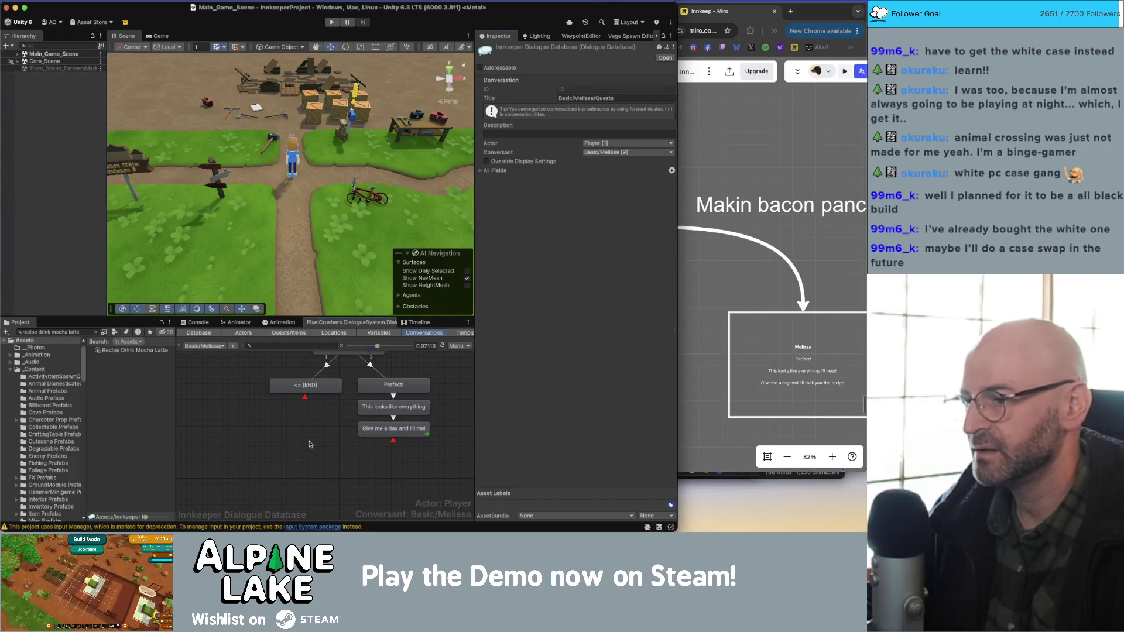
{"action": "scroll", "coordinate": [325, 445], "scroll_direction": "up", "scroll_amount": 1}
{"action": "mouse_move", "coordinate": [336, 398]}
{"action": "left_mouse_down"}
{"action": "mouse_move", "coordinate": [426, 406]}
{"action": "mouse_move", "coordinate": [407, 452]}
{"action": "mouse_move", "coordinate": [408, 426]}
{"action": "mouse_move", "coordinate": [410, 435]}
{"action": "left_mouse_up"}
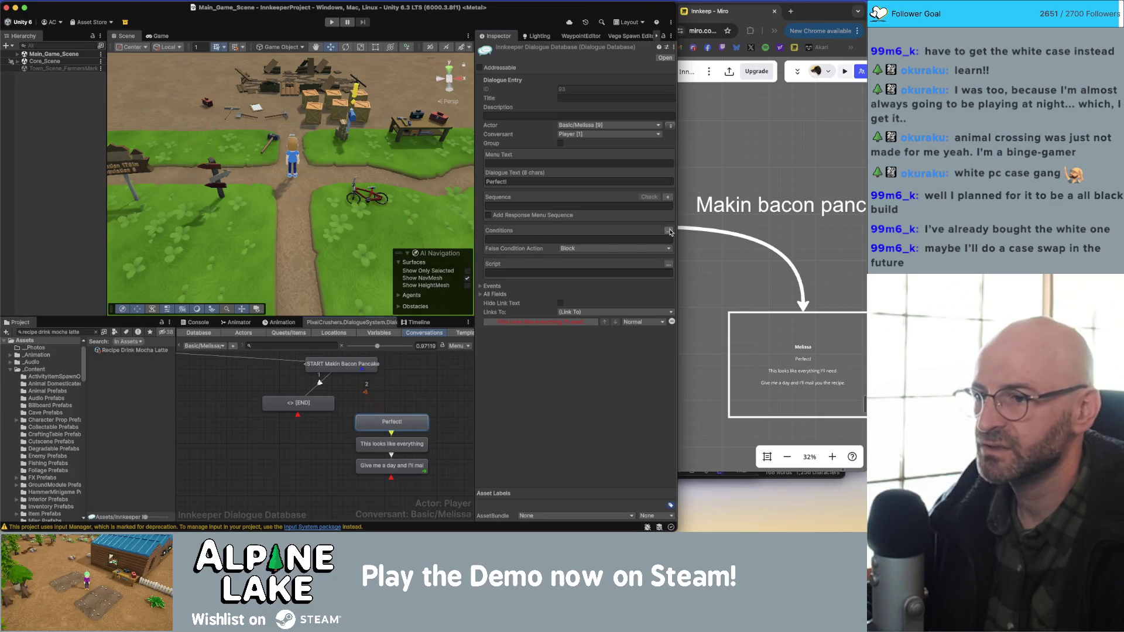
{"action": "left_click", "coordinate": [668, 231]}
{"action": "left_click", "coordinate": [495, 242]}
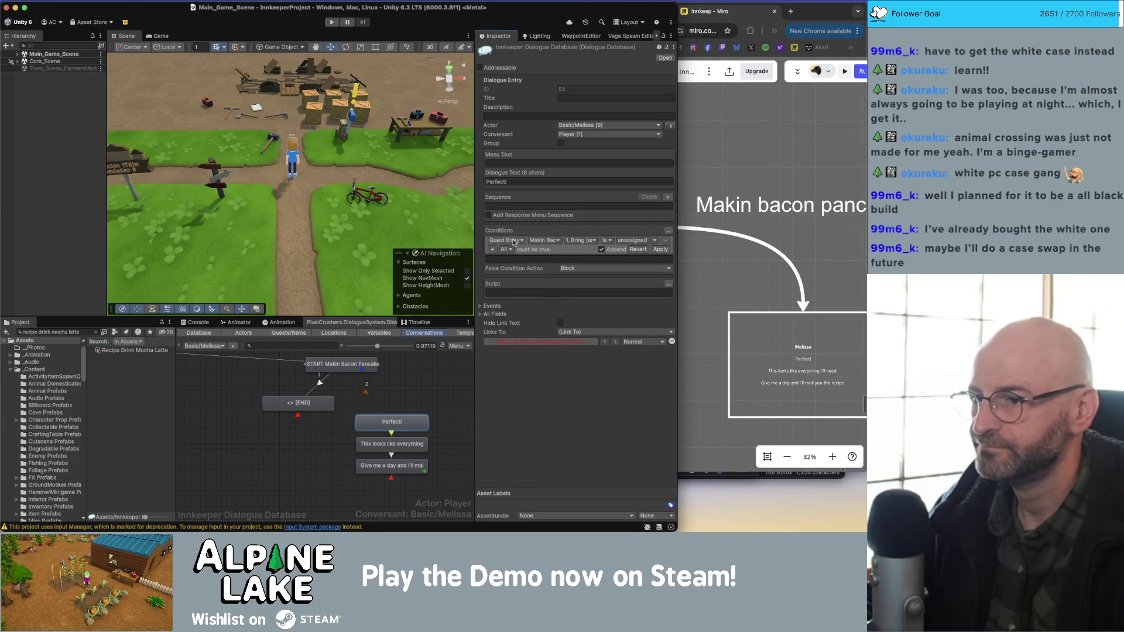
{"action": "left_click", "coordinate": [507, 241]}
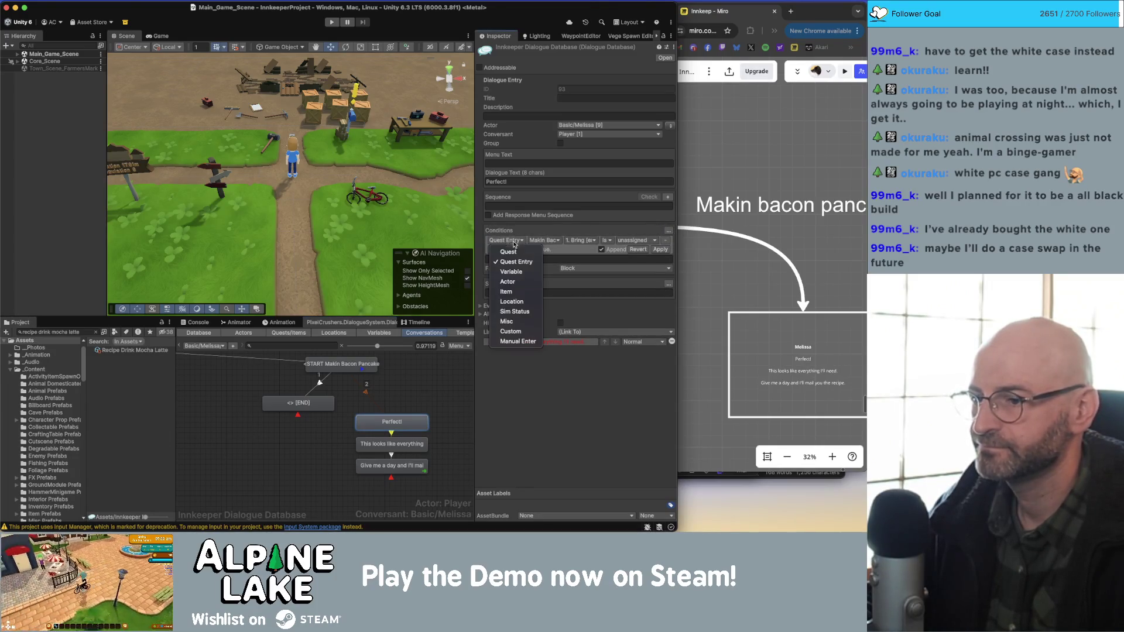
{"action": "left_click", "coordinate": [523, 332]}
{"action": "left_click", "coordinate": [546, 241]}
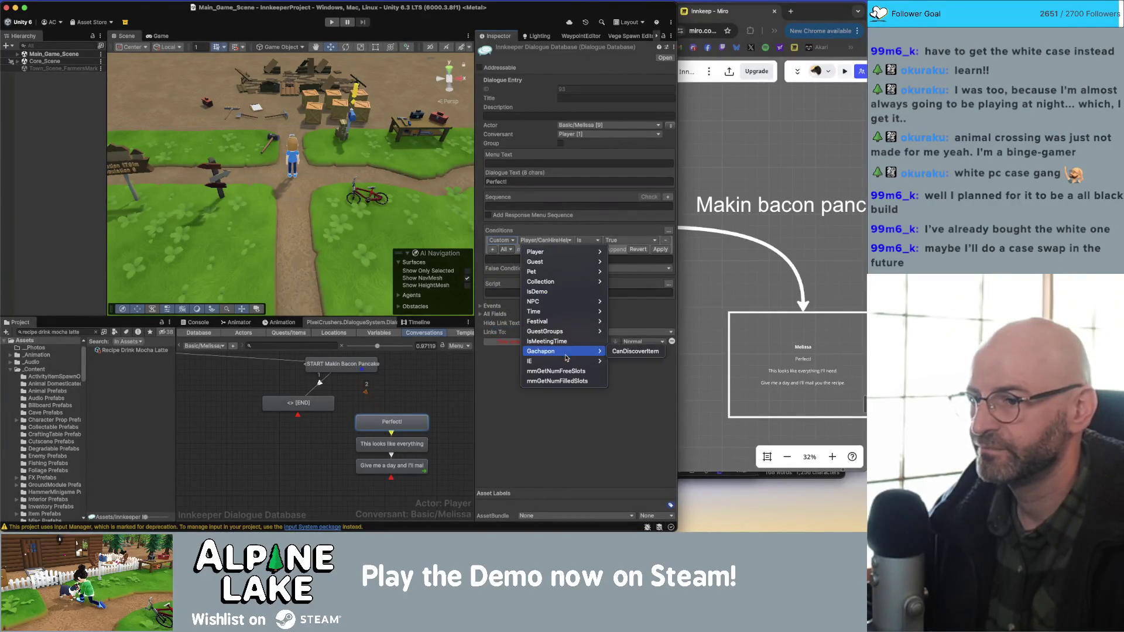
{"action": "mouse_move", "coordinate": [565, 363]}
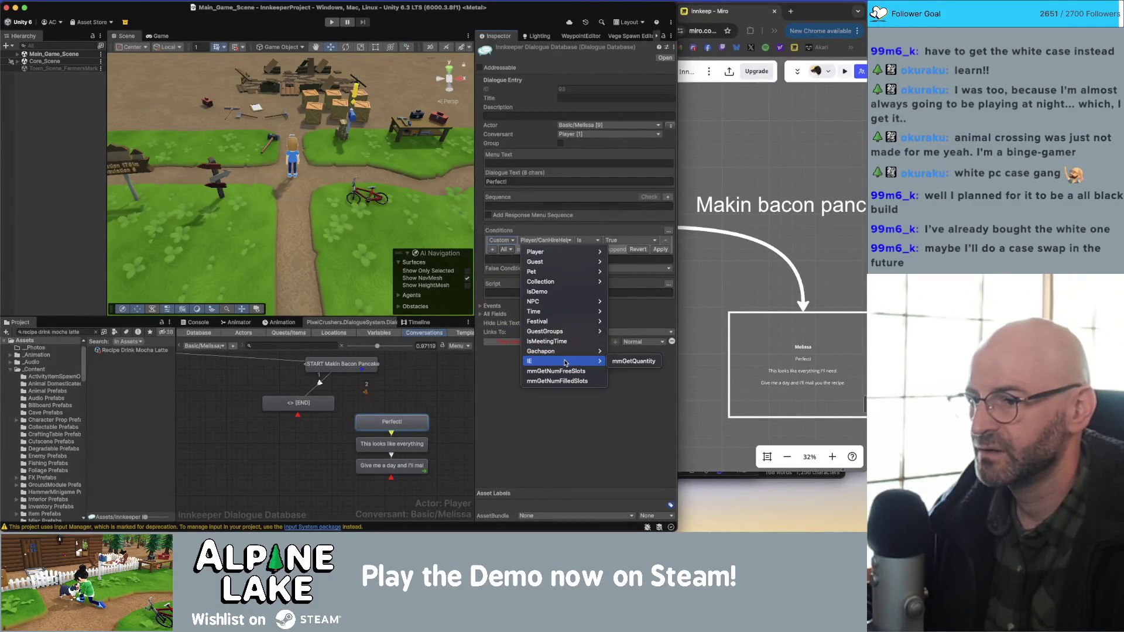
{"action": "left_click", "coordinate": [632, 361]}
- Fill the condition with MainInventory, ing1, Greater Equal 5 and apply it
{"action": "left_click", "coordinate": [566, 240]}
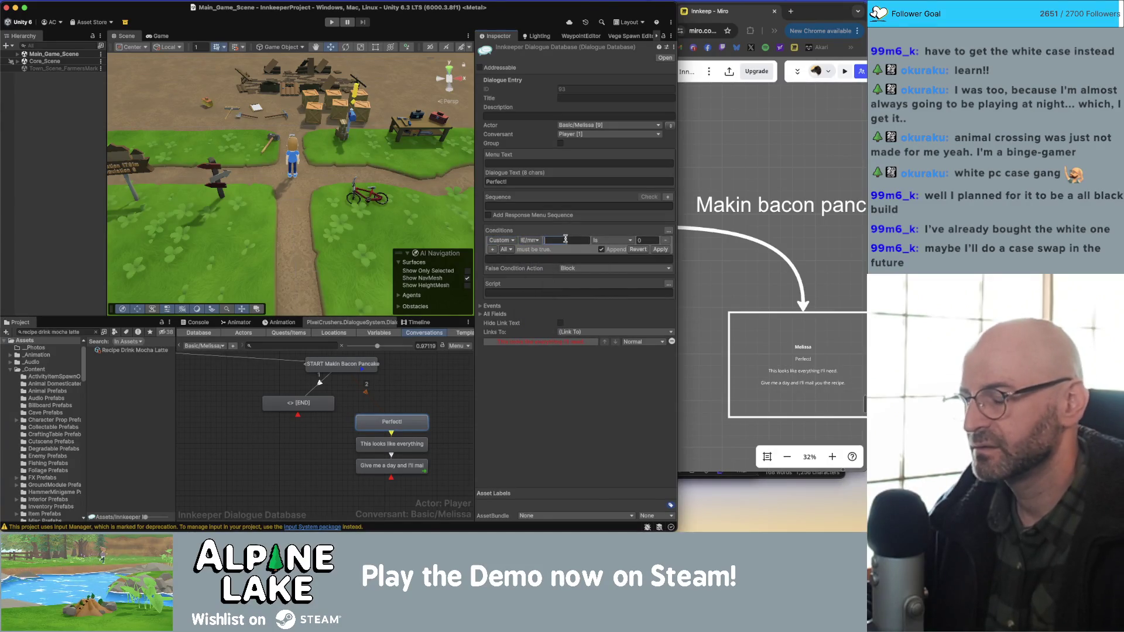
{"action": "type", "text": "MInventory"}
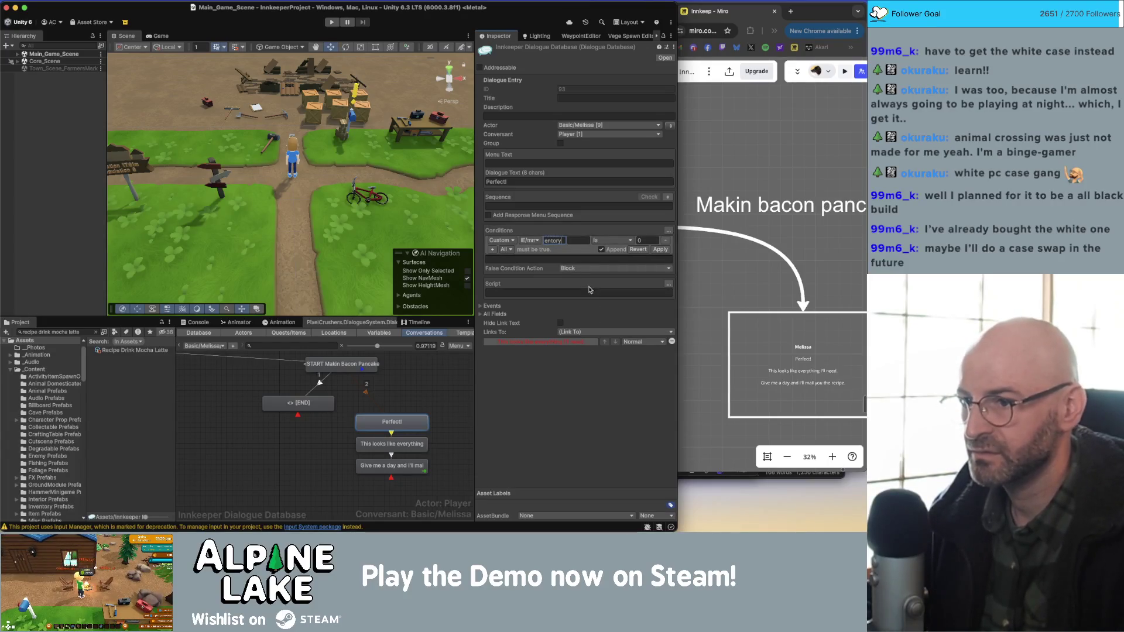
{"action": "key", "text": "Tab"}
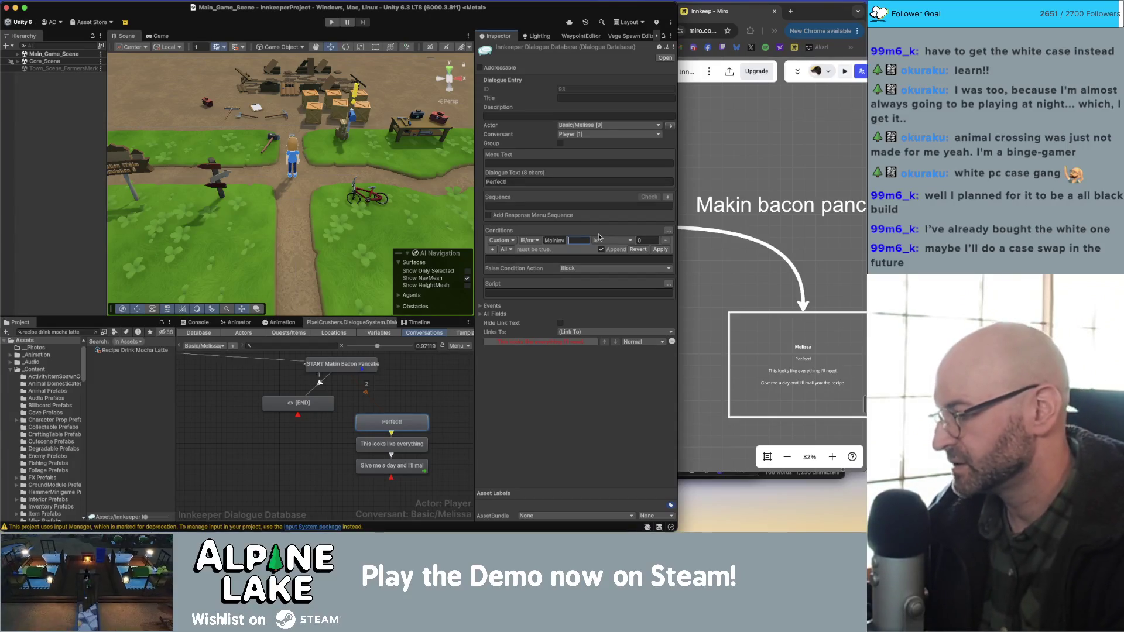
{"action": "type", "text": "ing1"}
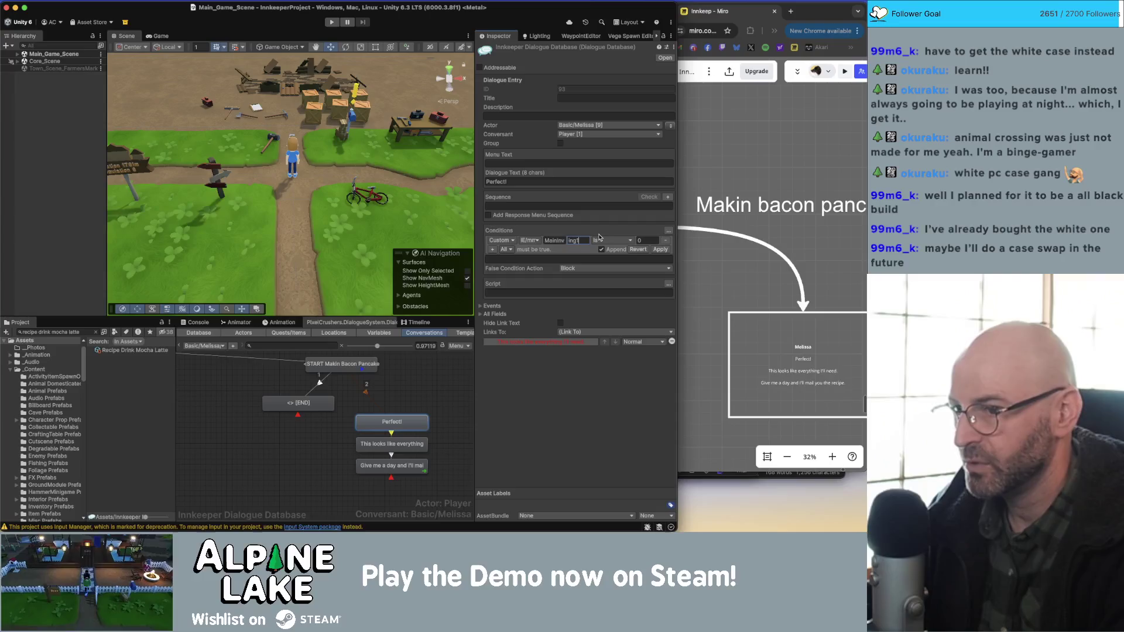
{"action": "left_click", "coordinate": [648, 240]}
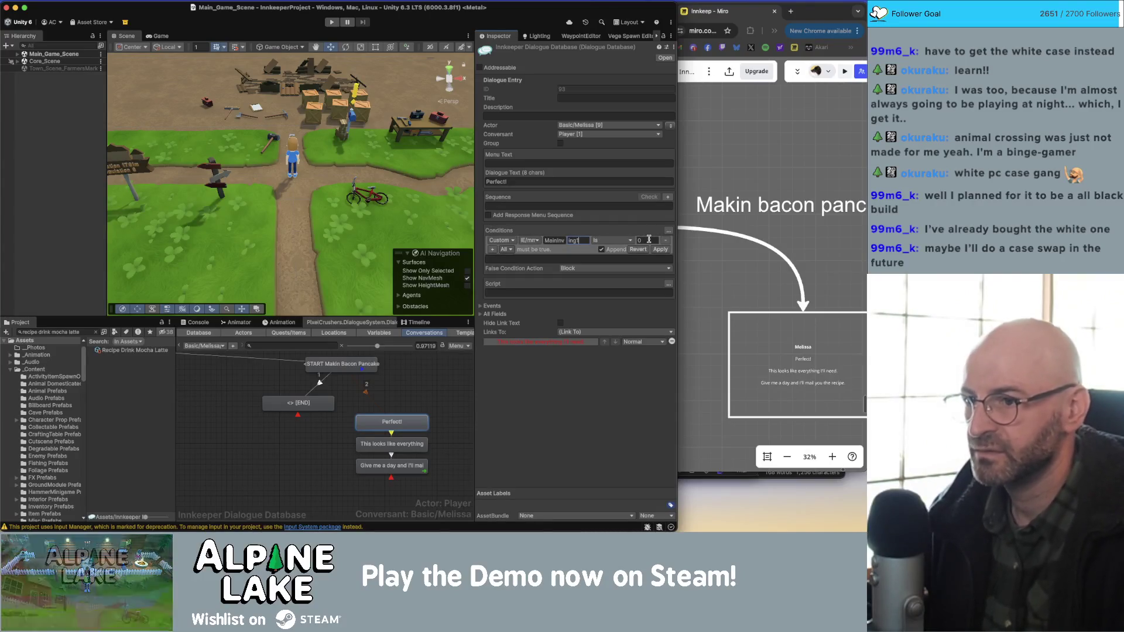
{"action": "type", "text": "5"}
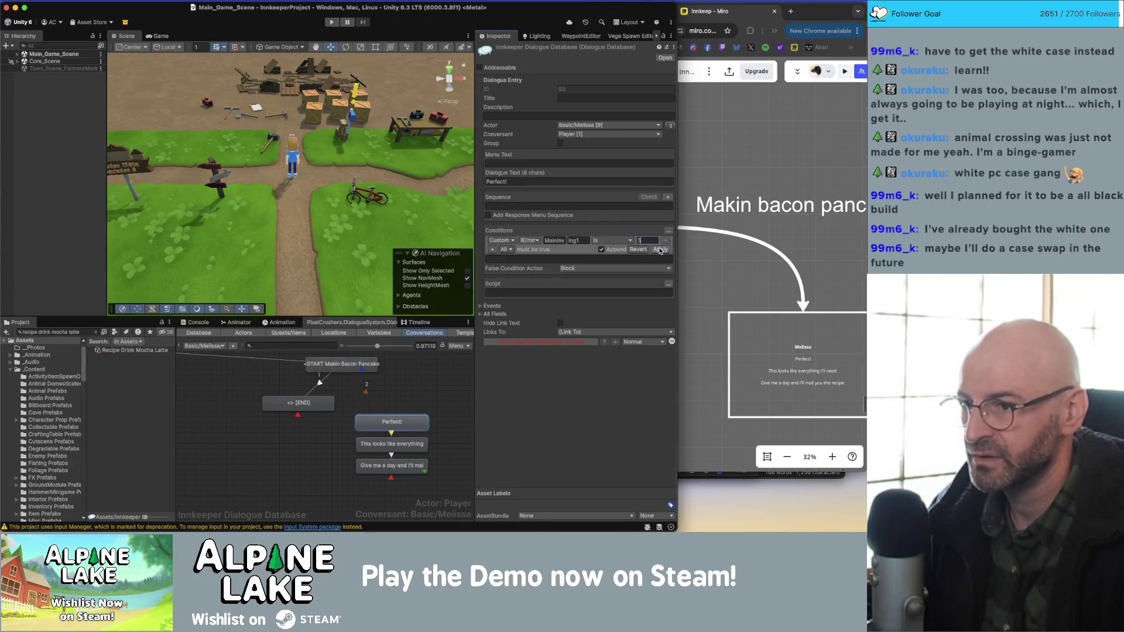
{"action": "left_click", "coordinate": [621, 241]}
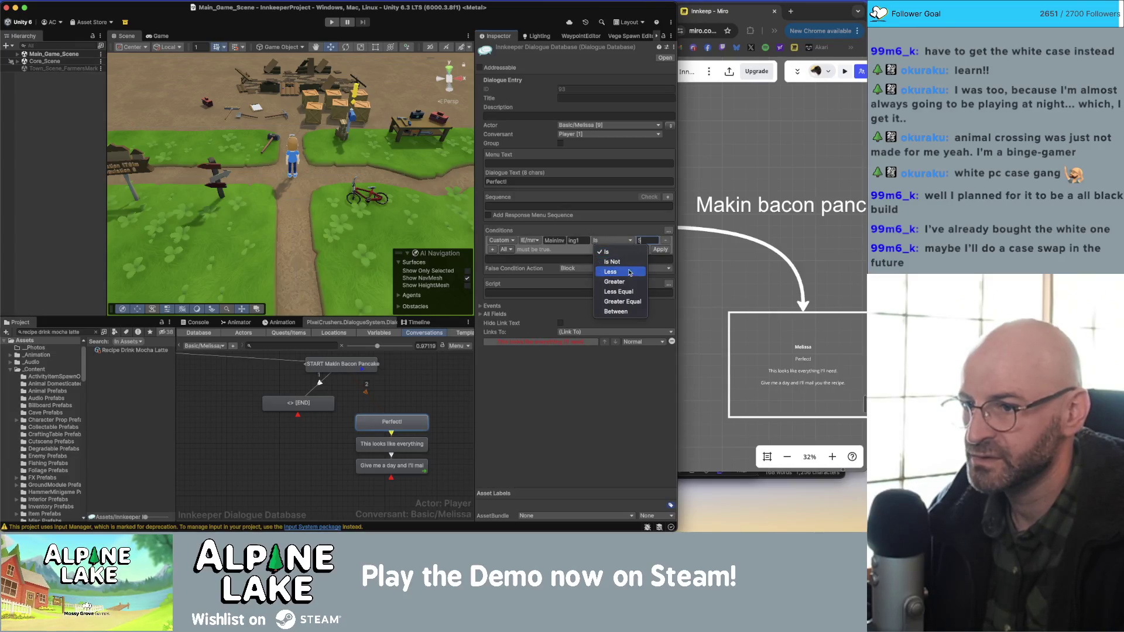
{"action": "left_click", "coordinate": [632, 301]}
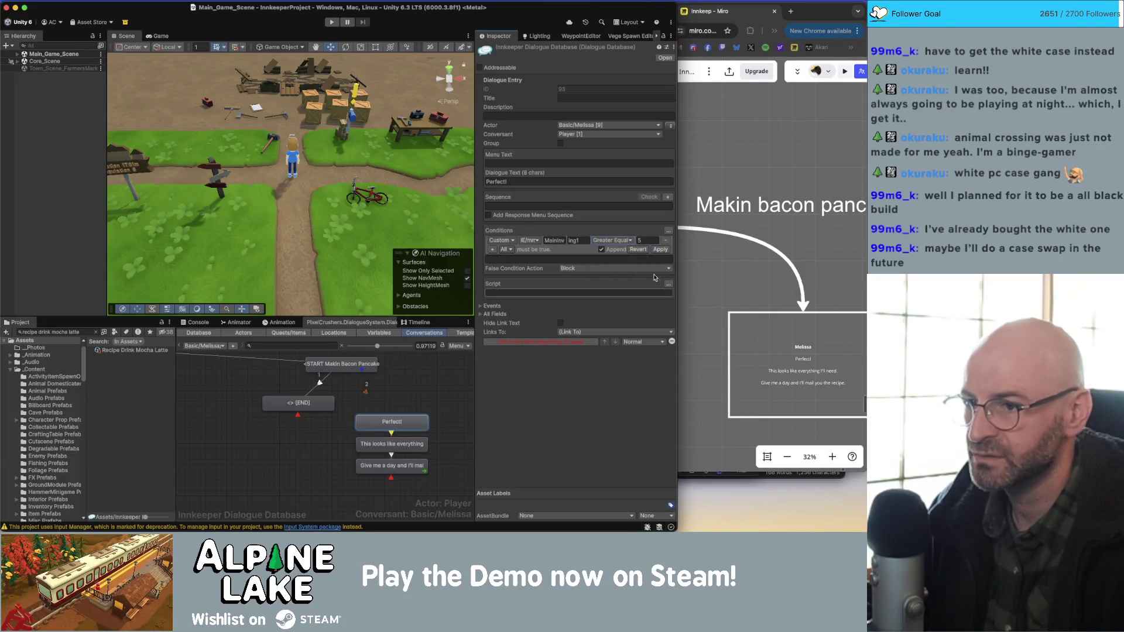
{"action": "left_click", "coordinate": [660, 249]}
{"action": "left_click", "coordinate": [618, 239]}
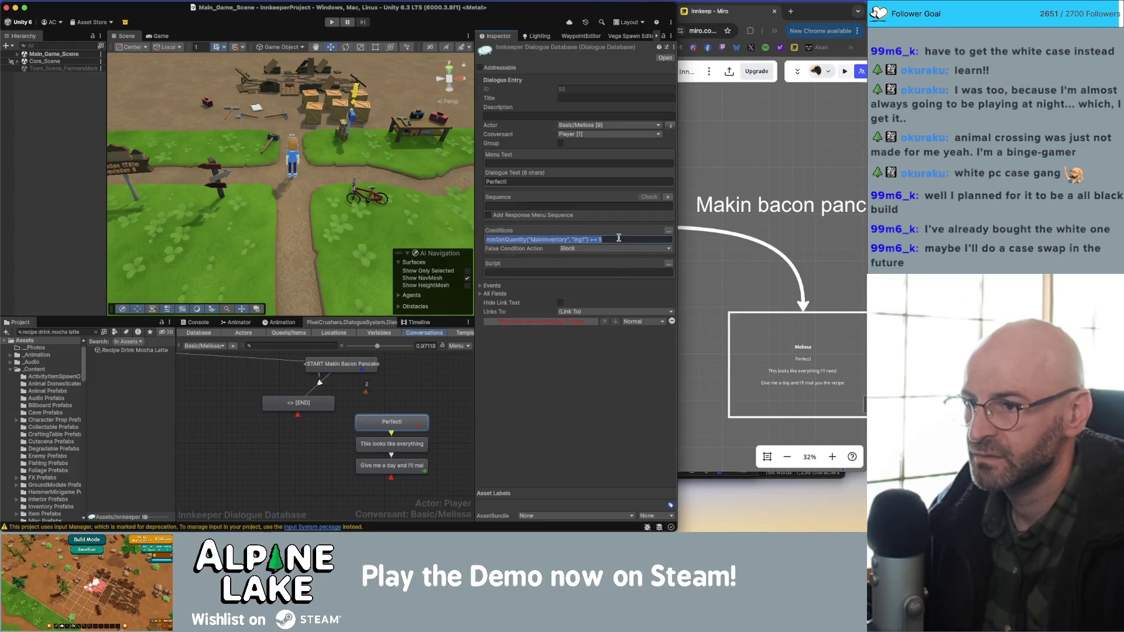
{"action": "left_click", "coordinate": [623, 240]}
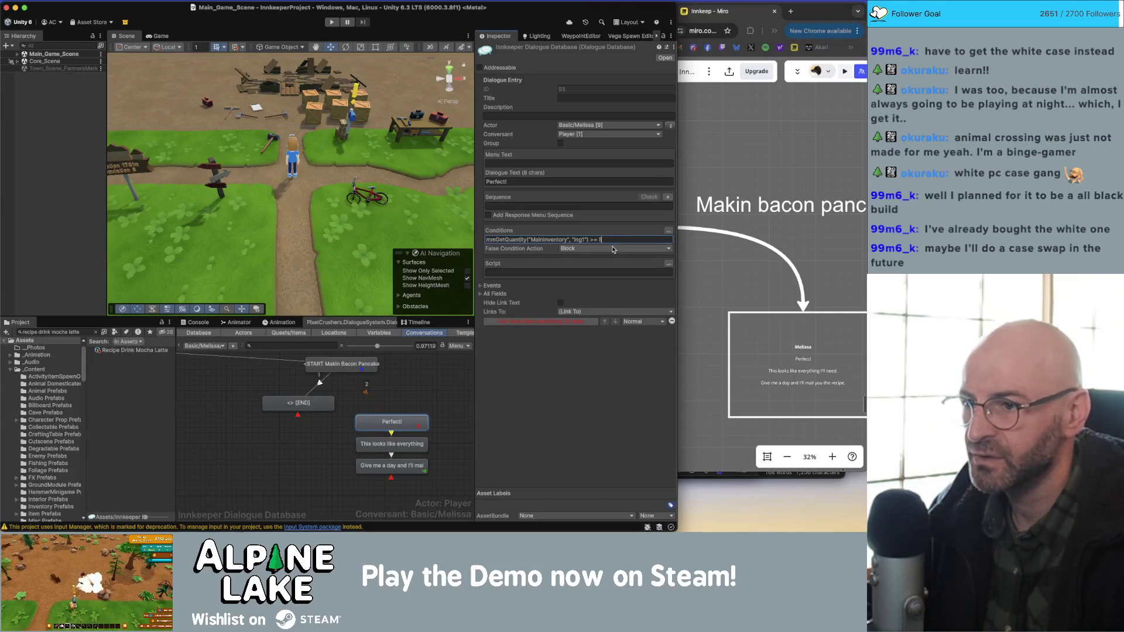
- Add a second mmGetQuantity condition and apply it to the expression
{"action": "left_click", "coordinate": [670, 233]}
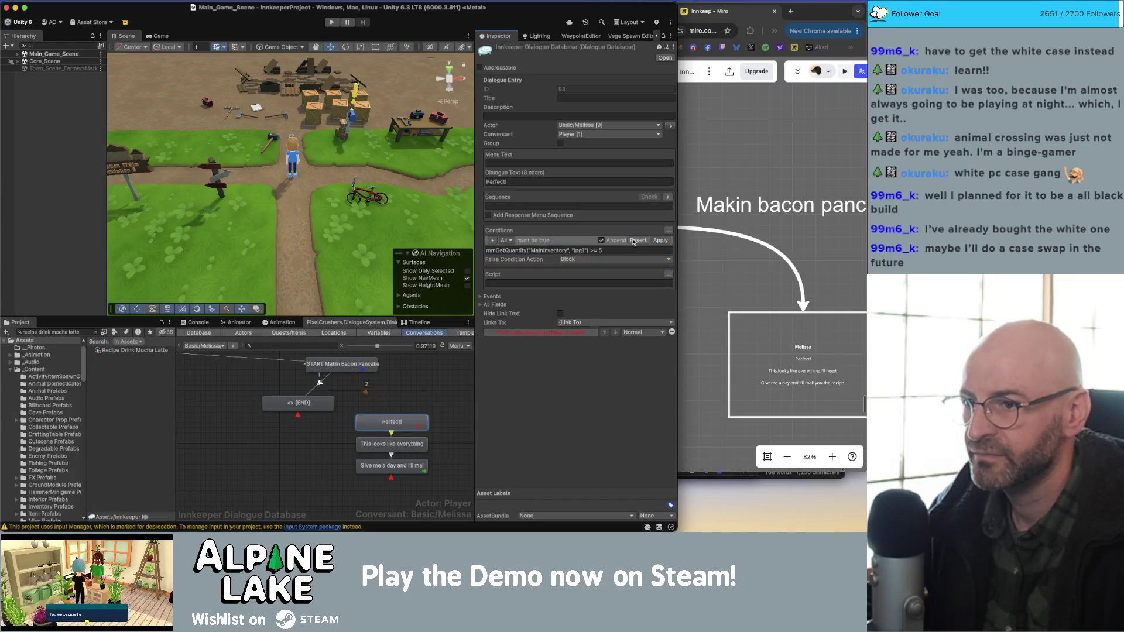
{"action": "left_click", "coordinate": [493, 241]}
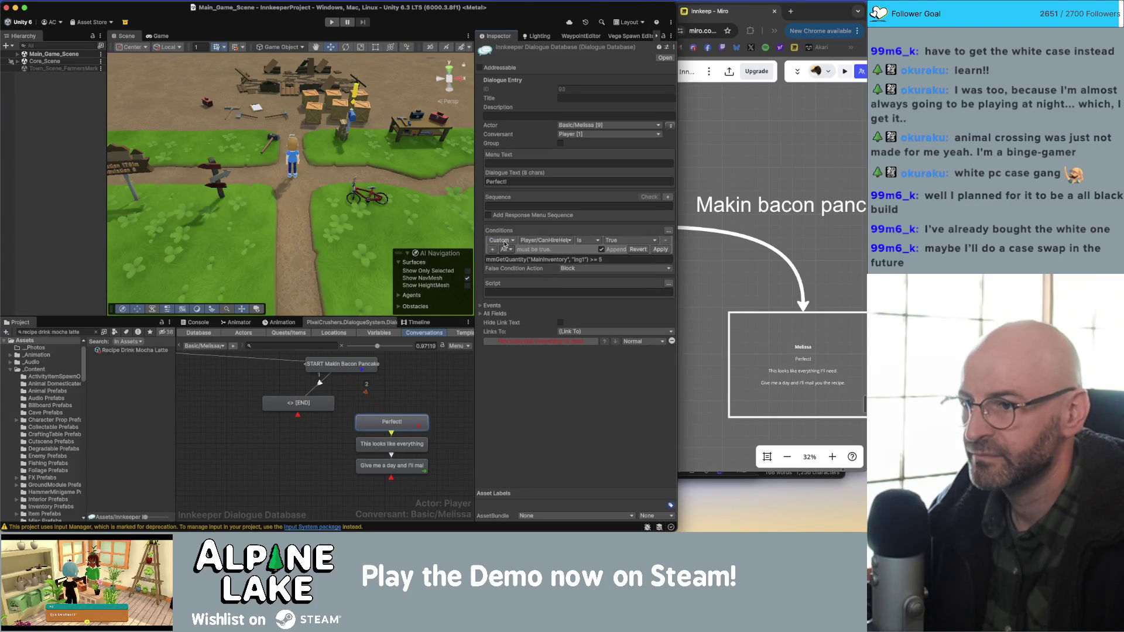
{"action": "left_click", "coordinate": [532, 245]}
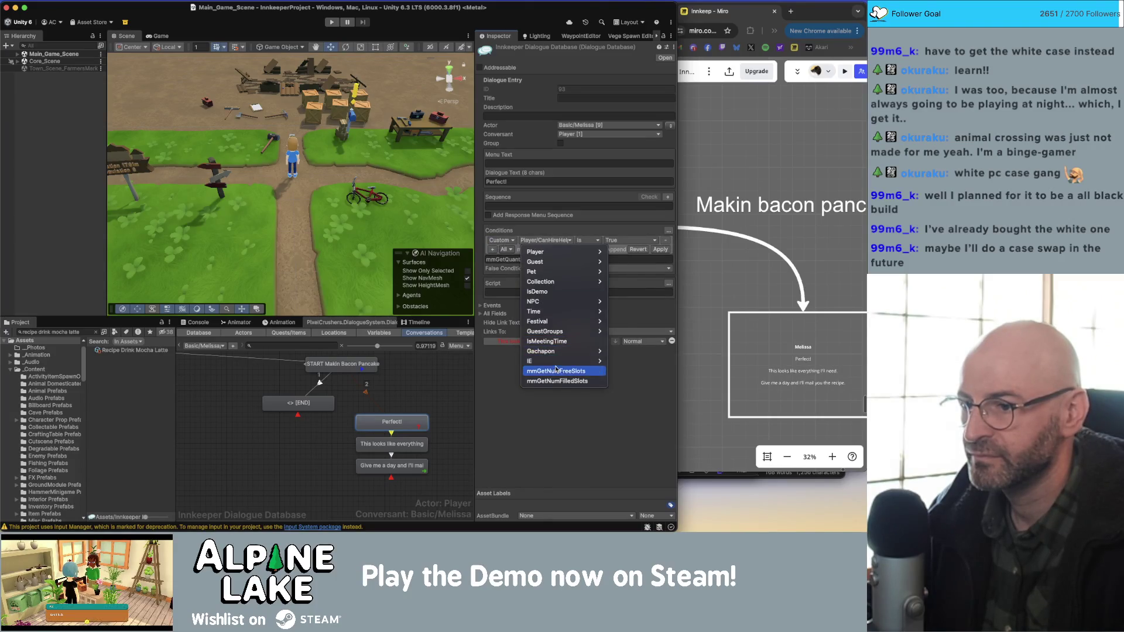
{"action": "mouse_move", "coordinate": [574, 361]}
{"action": "left_click", "coordinate": [635, 361]}
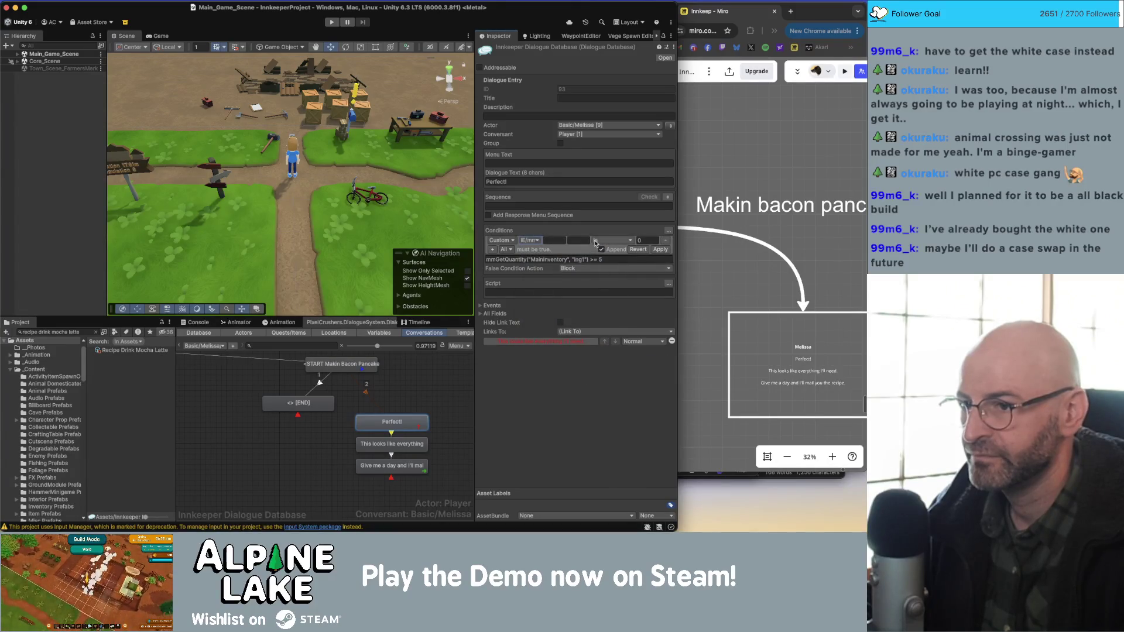
{"action": "left_click", "coordinate": [656, 248]}
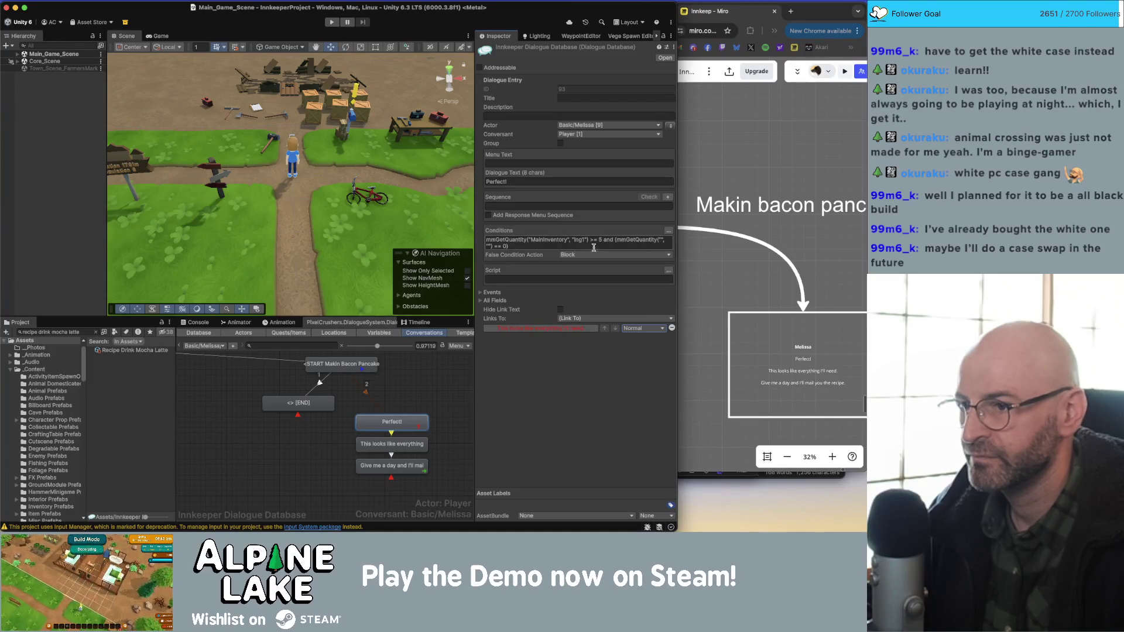
- Keep Block as the failure action and paste a copy of the empty mmGetQuantity check after 'and ('
{"action": "left_click", "coordinate": [573, 255]}
{"action": "left_click", "coordinate": [570, 271]}
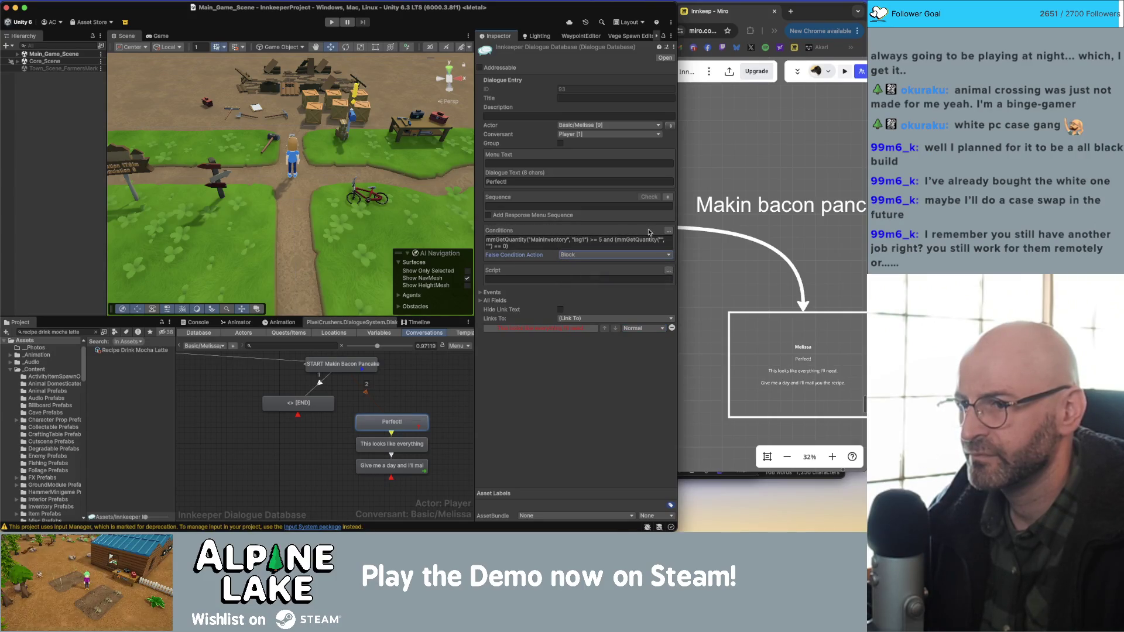
{"action": "left_click", "coordinate": [622, 246]}
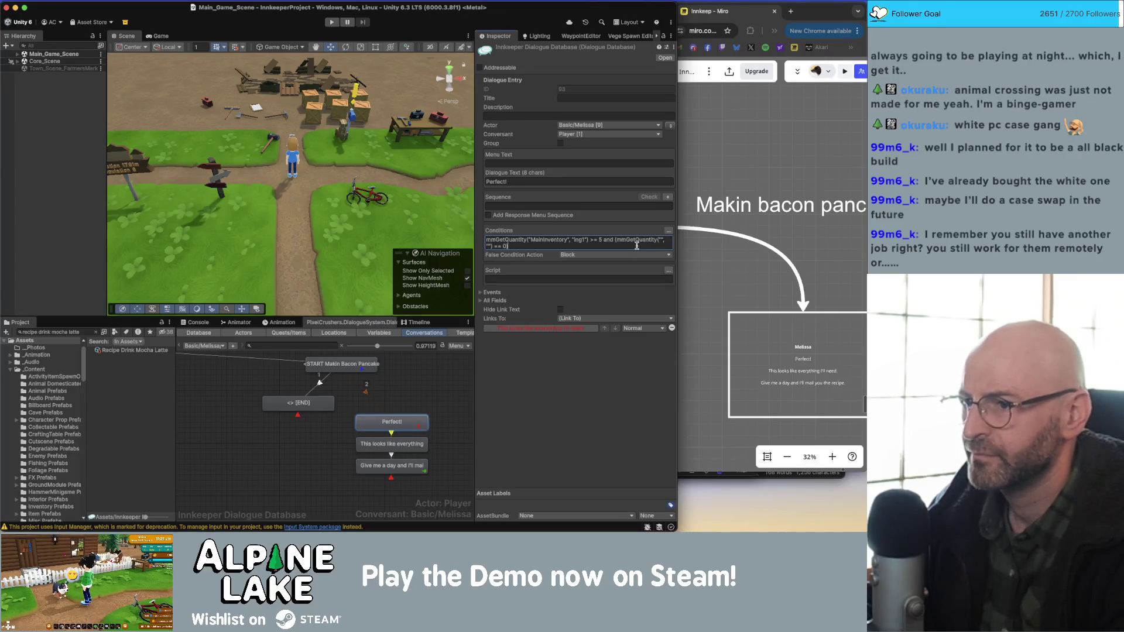
{"action": "type", "text": " and ("}
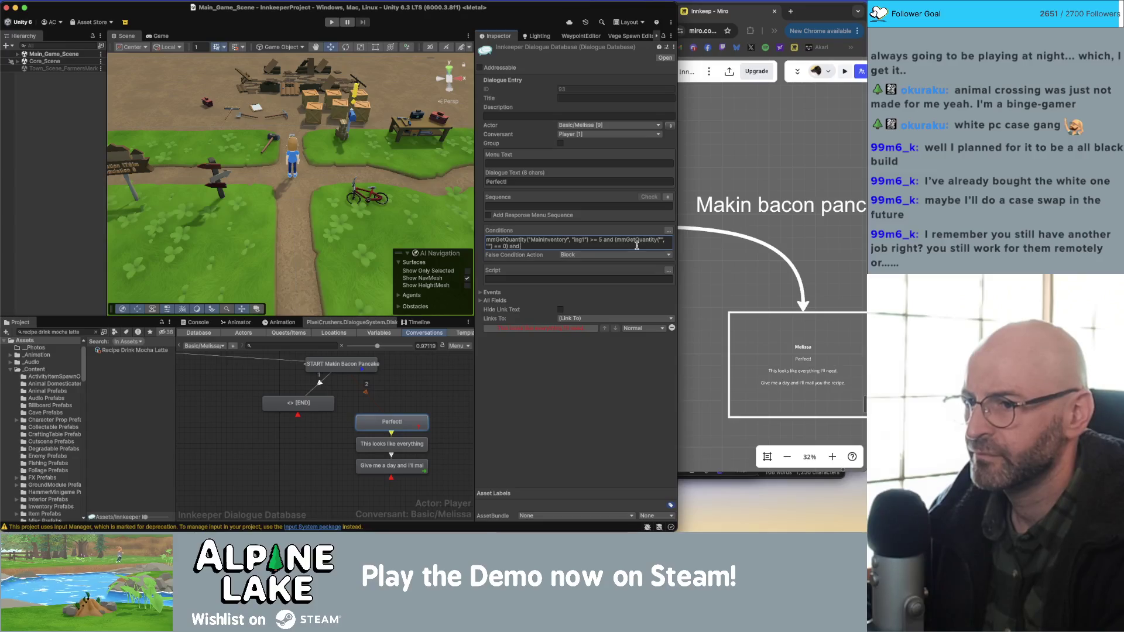
{"action": "key", "text": "Left"}
{"action": "key", "text": "Left"}
{"action": "key", "text": "Left"}
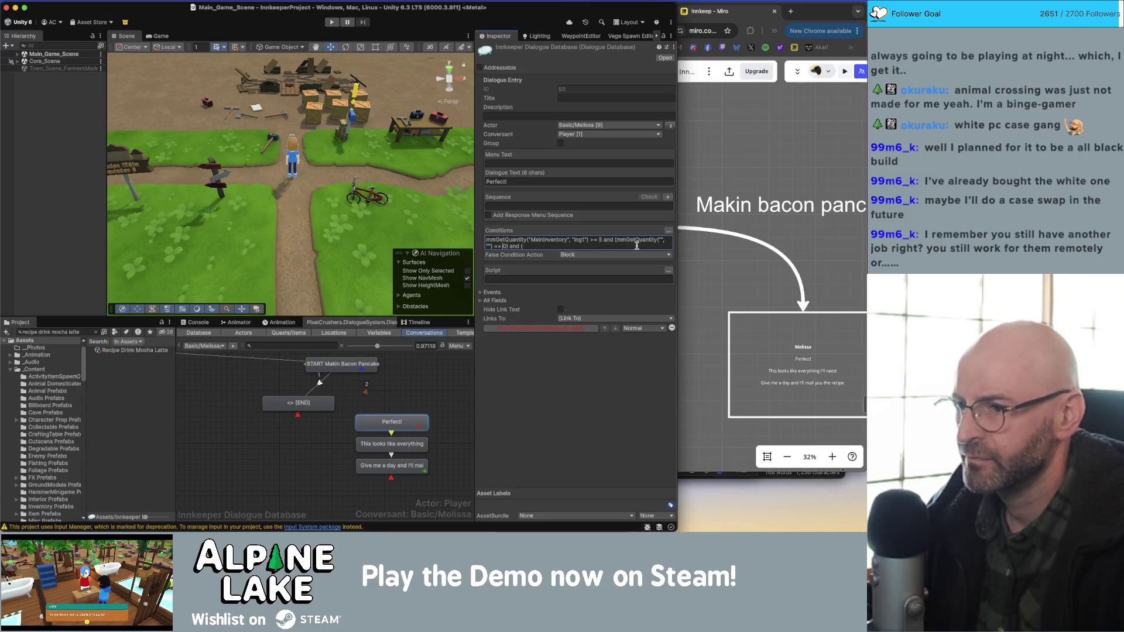
{"action": "key", "text": "alt+shift+Left"}
{"action": "key", "text": "alt+shift+Left"}
{"action": "key", "text": "alt+shift+Left"}
{"action": "key", "text": "super+c"}
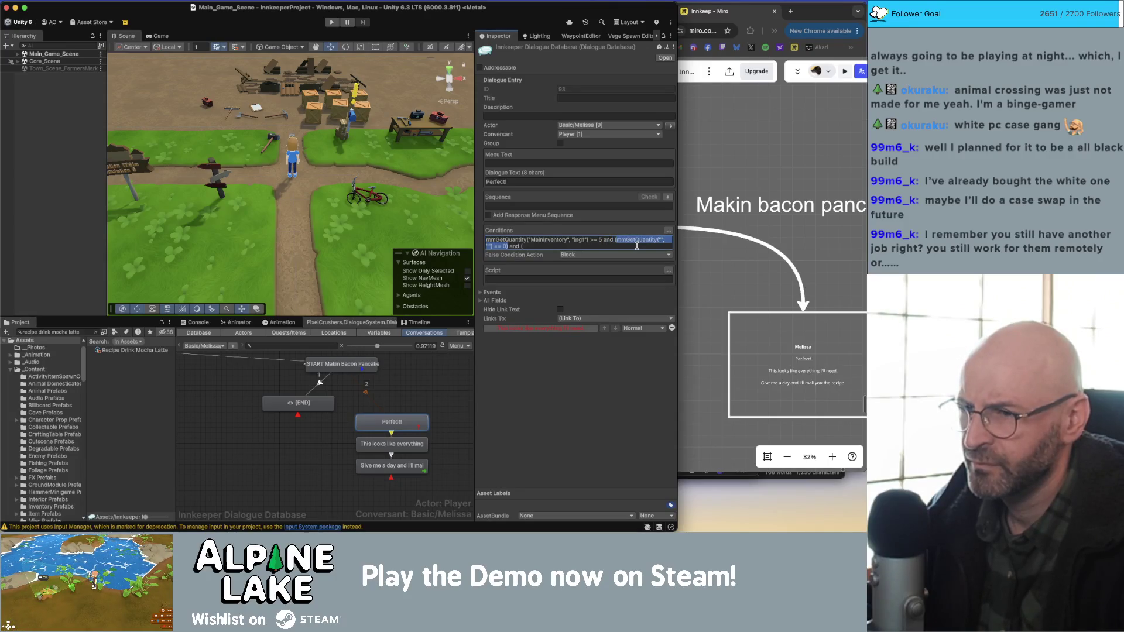
{"action": "left_click", "coordinate": [637, 246]}
{"action": "key", "text": "super+v"}
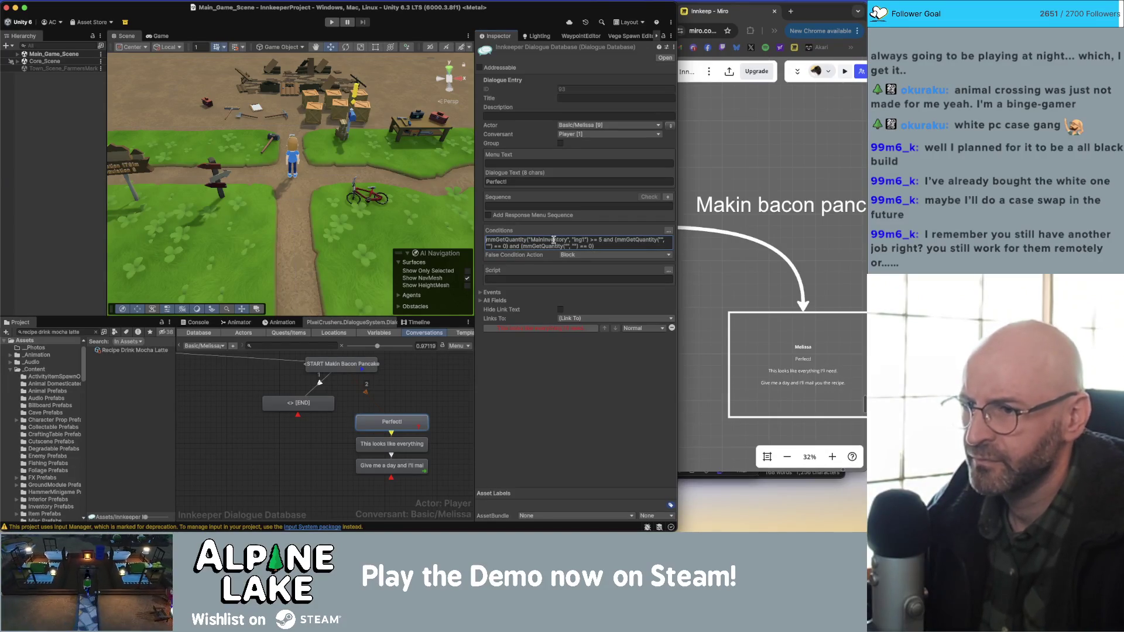
{"action": "double_click", "coordinate": [553, 240]}
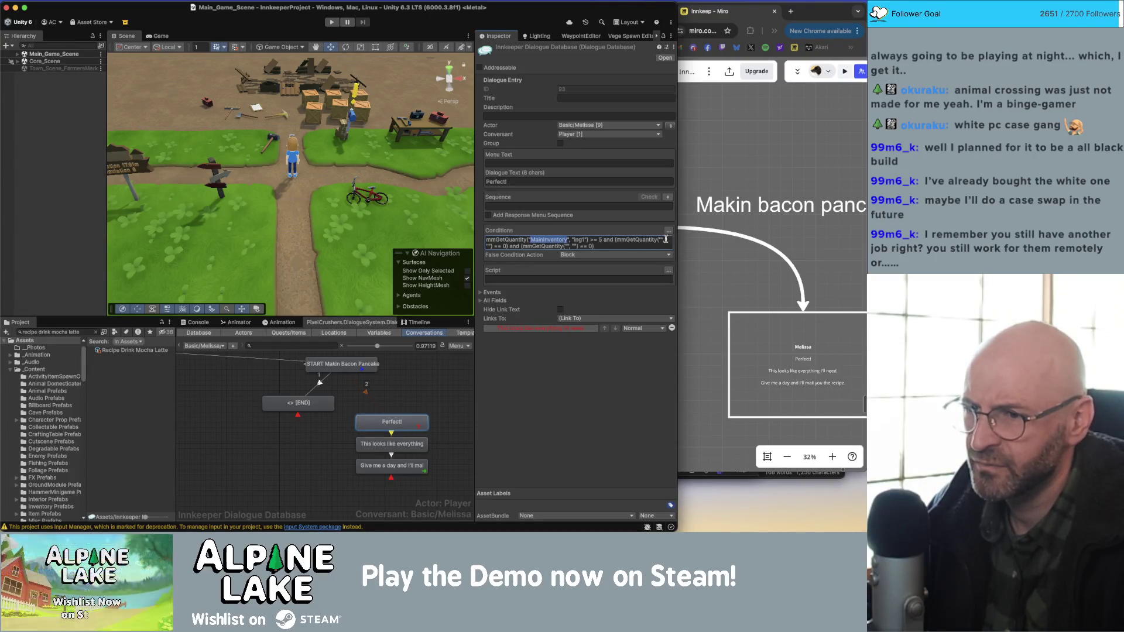
{"action": "key", "text": "super+a"}
{"action": "key", "text": "super+c"}
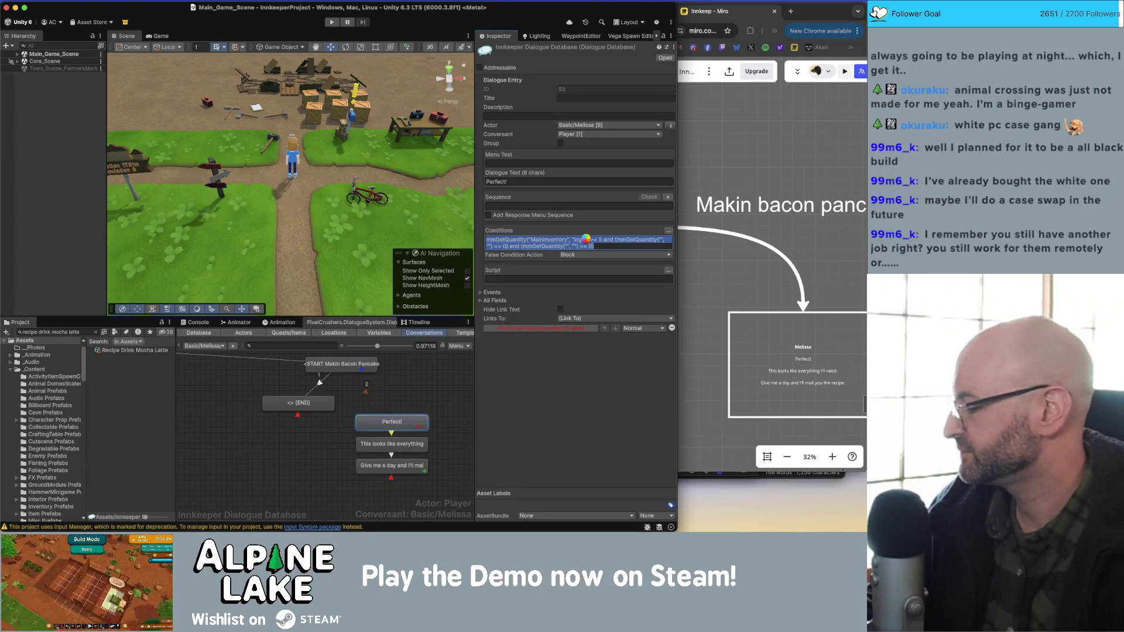
- Paste MainInventory into the empty inventory quotes of both added mmGetQuantity checks
{"action": "left_click", "coordinate": [586, 238]}
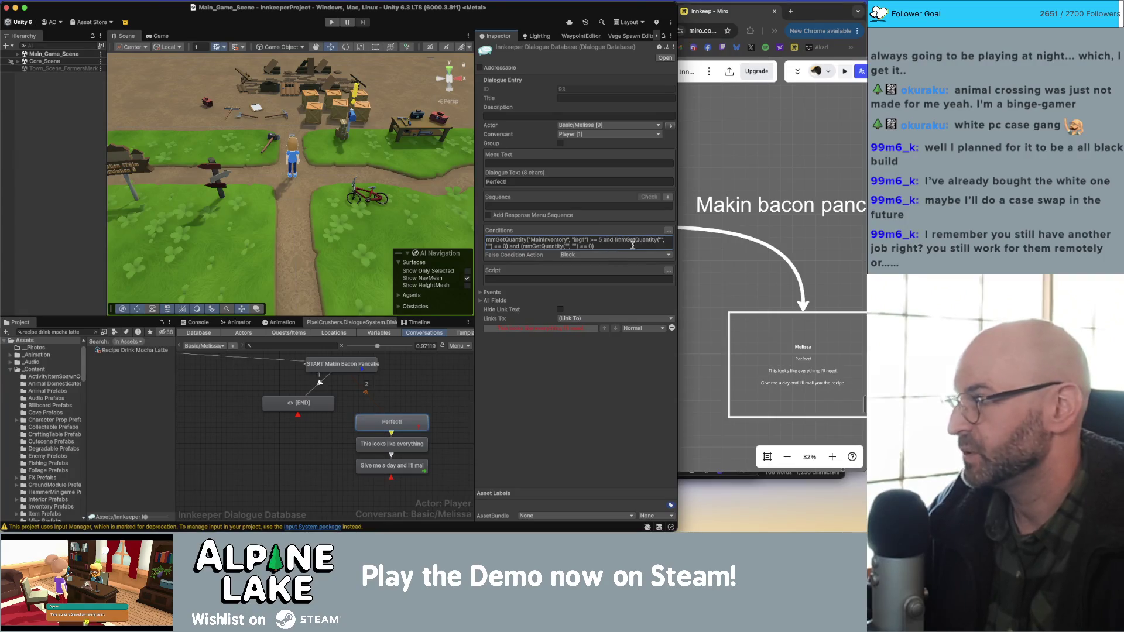
{"action": "left_click", "coordinate": [659, 240]}
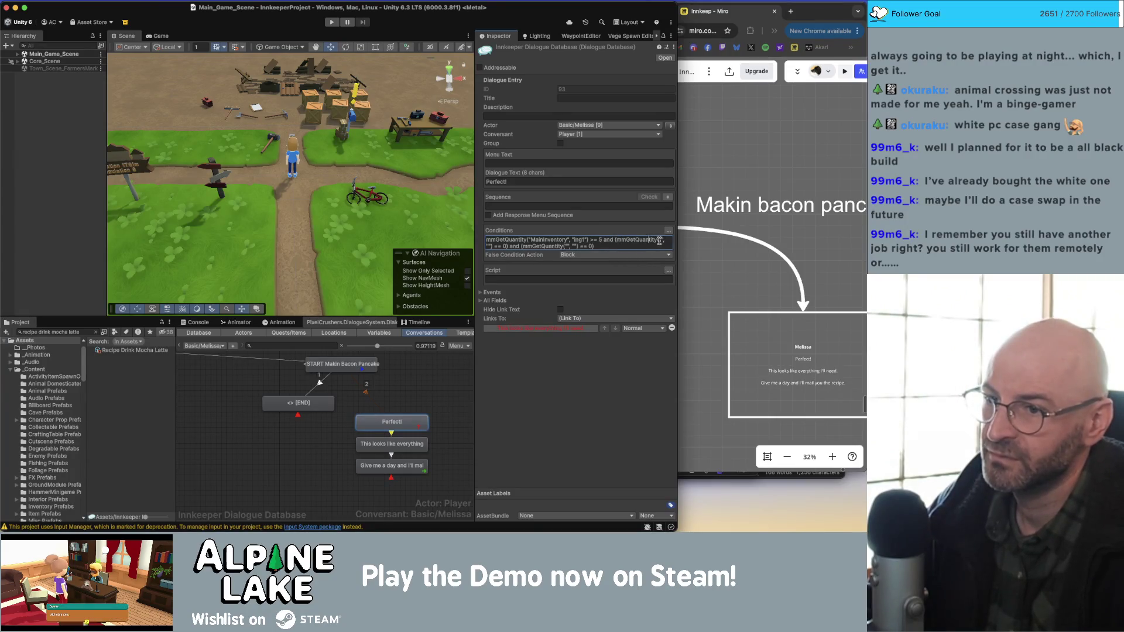
{"action": "key", "text": "super+a"}
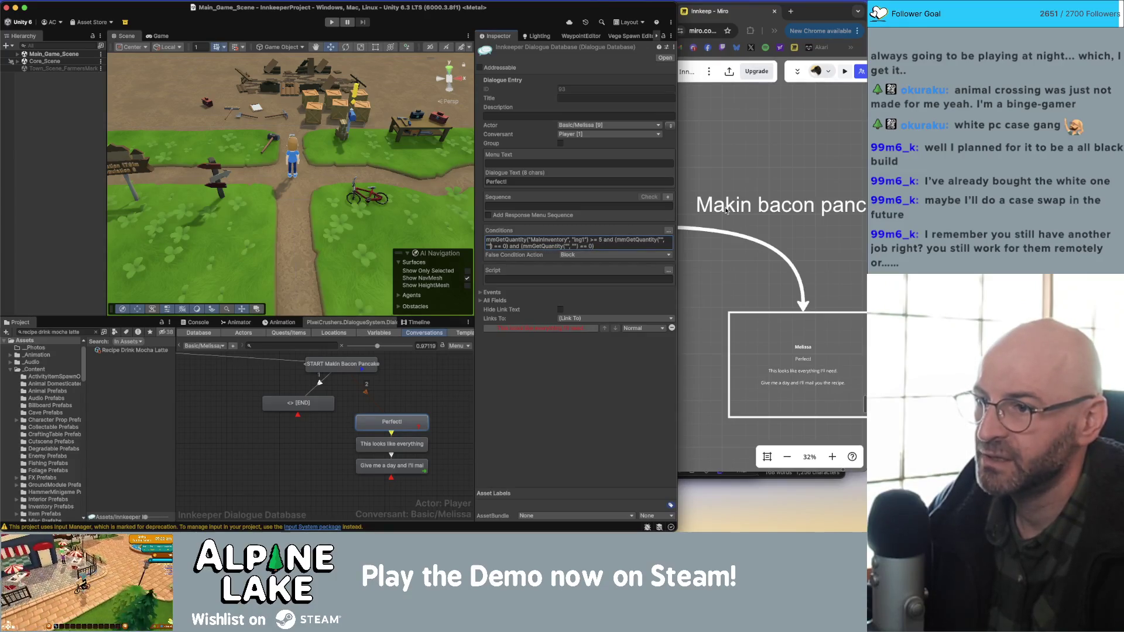
{"action": "key", "text": "alt+Right"}
{"action": "key", "text": "alt+Right"}
{"action": "key", "text": "super+v"}
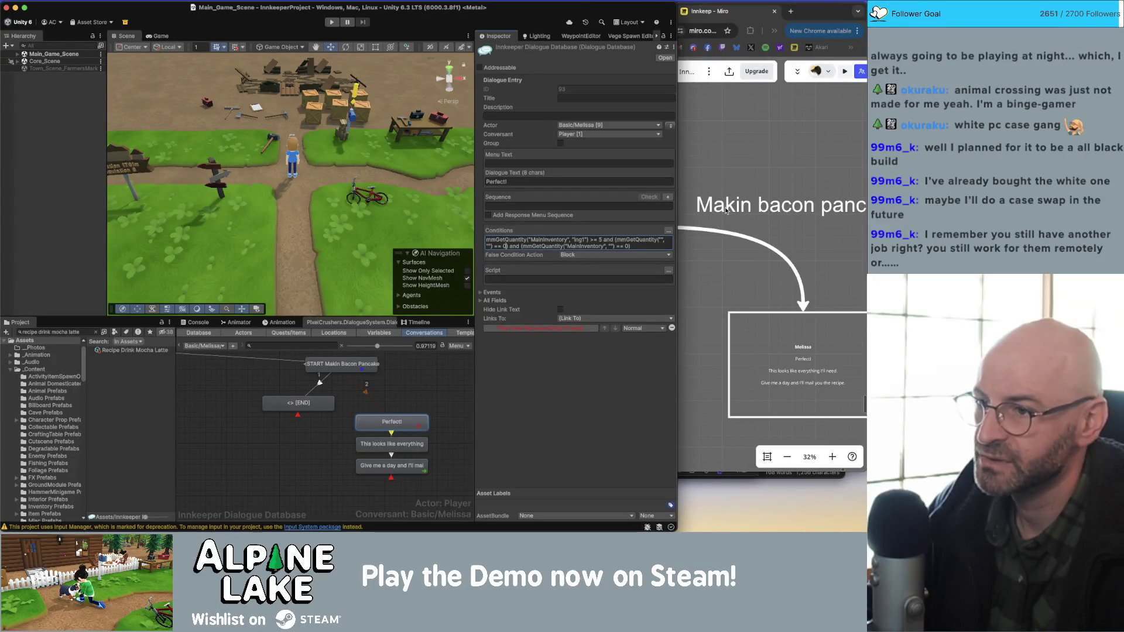
{"action": "key", "text": "Left"}
{"action": "key", "text": "Right"}
{"action": "key", "text": "Right"}
{"action": "key", "text": "Right"}
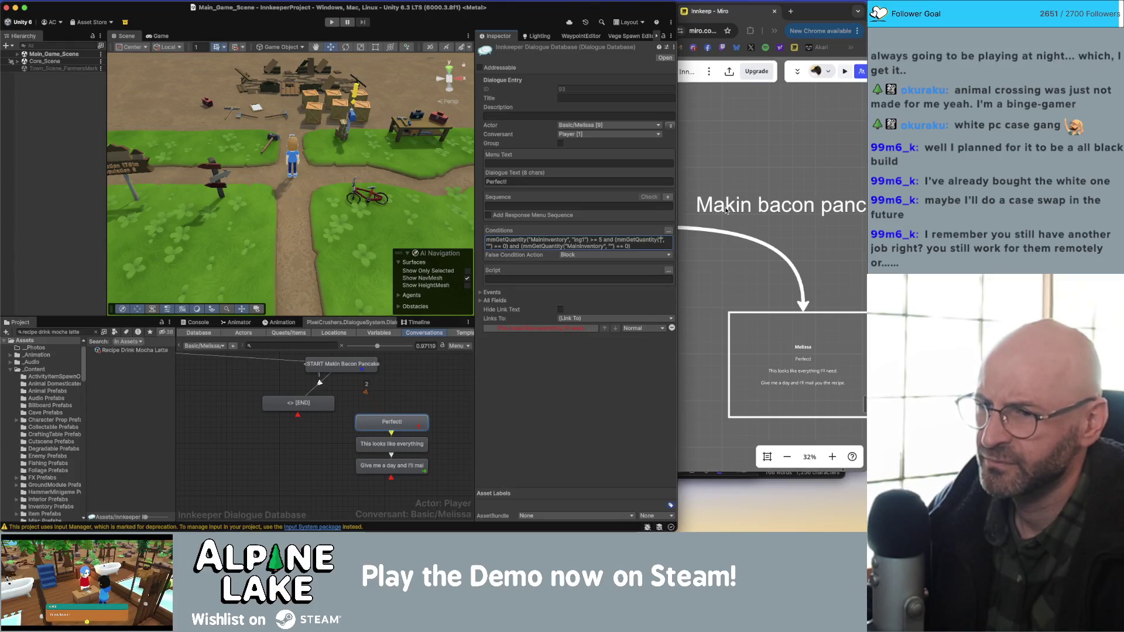
{"action": "key", "text": "super+v"}
- Change the added checks' comparison from '== 0' to '>= 5'
{"action": "key", "text": "Left"}
{"action": "key", "text": "Left"}
{"action": "key", "text": "Left"}
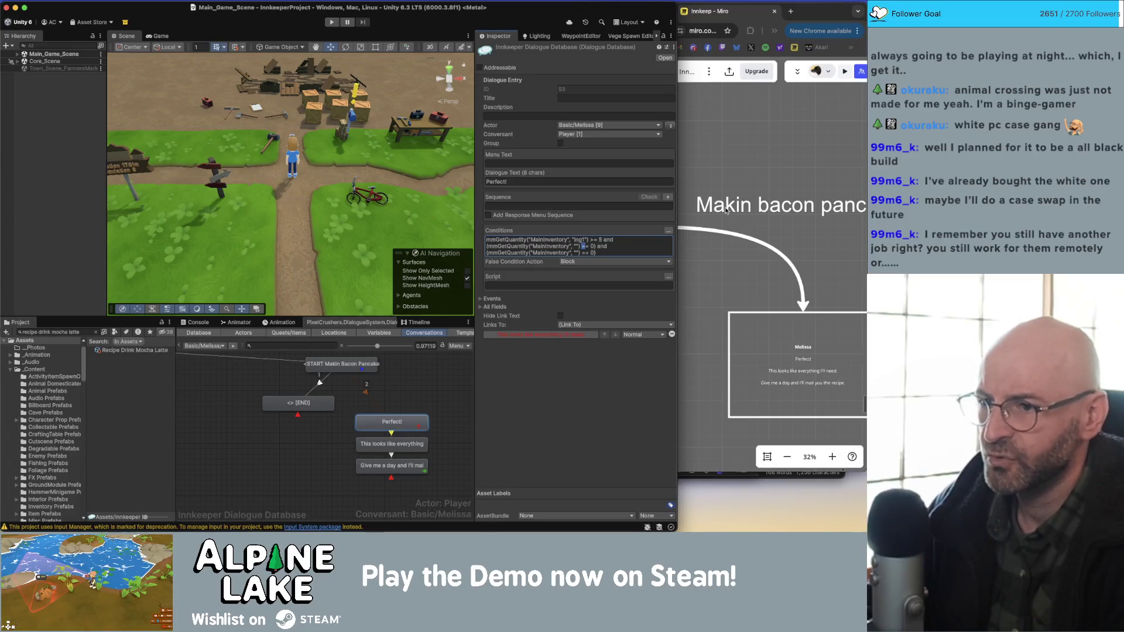
{"action": "type", "text": ">"}
{"action": "key", "text": "Down"}
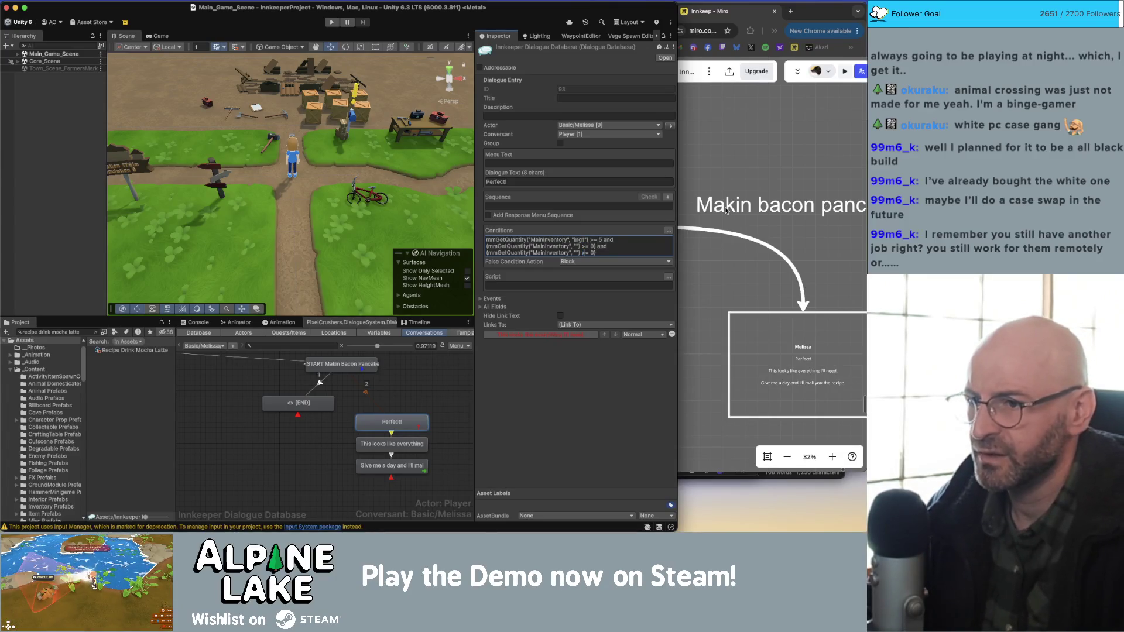
{"action": "key", "text": "Up"}
{"action": "key", "text": "Right"}
{"action": "key", "text": "Right"}
{"action": "key", "text": "Right"}
{"action": "key", "text": "BackSpace"}
{"action": "type", "text": "5"}
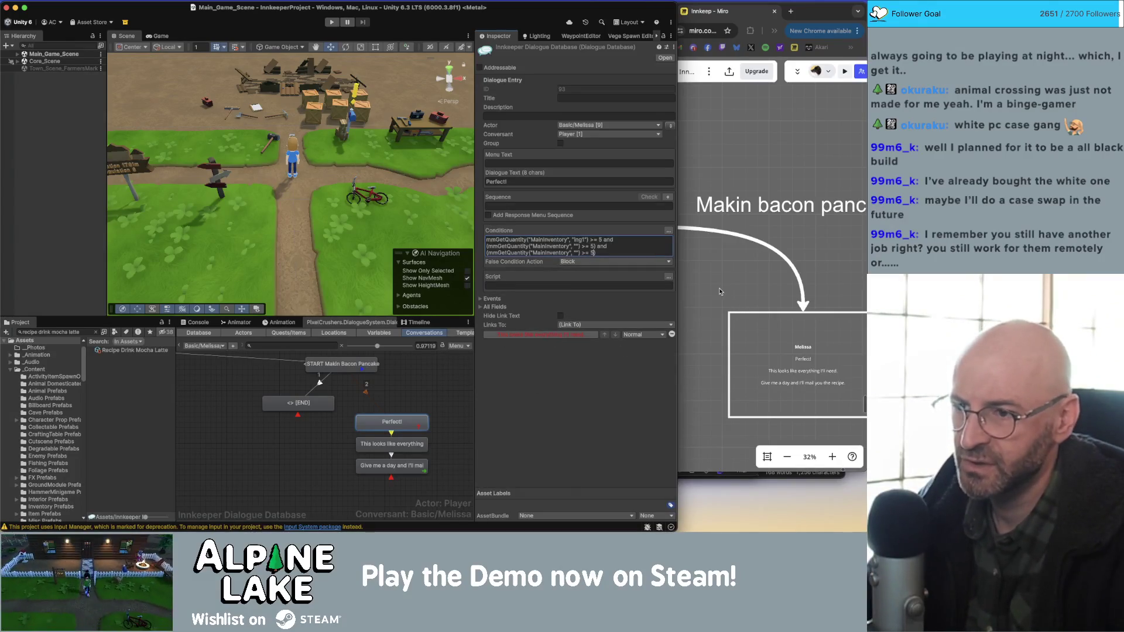
{"action": "left_click", "coordinate": [625, 247]}
{"action": "left_click", "coordinate": [721, 257]}
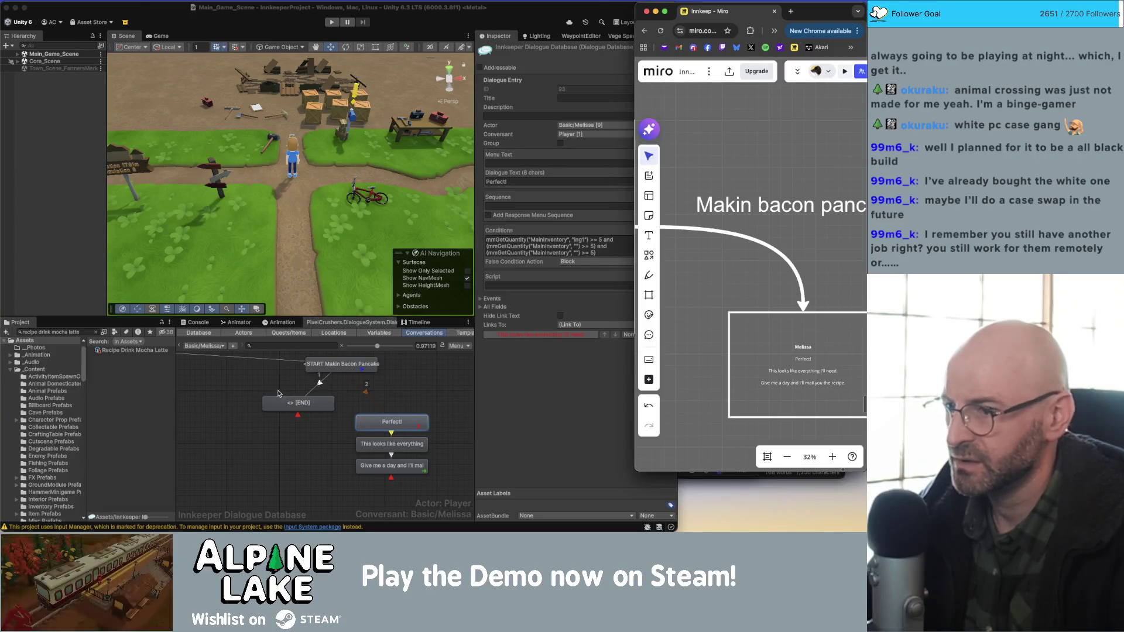
- Open the Makin Bacon Pancakes quest under Quests/Items and put the cursor at Entry 1's end
{"action": "left_click", "coordinate": [244, 394]}
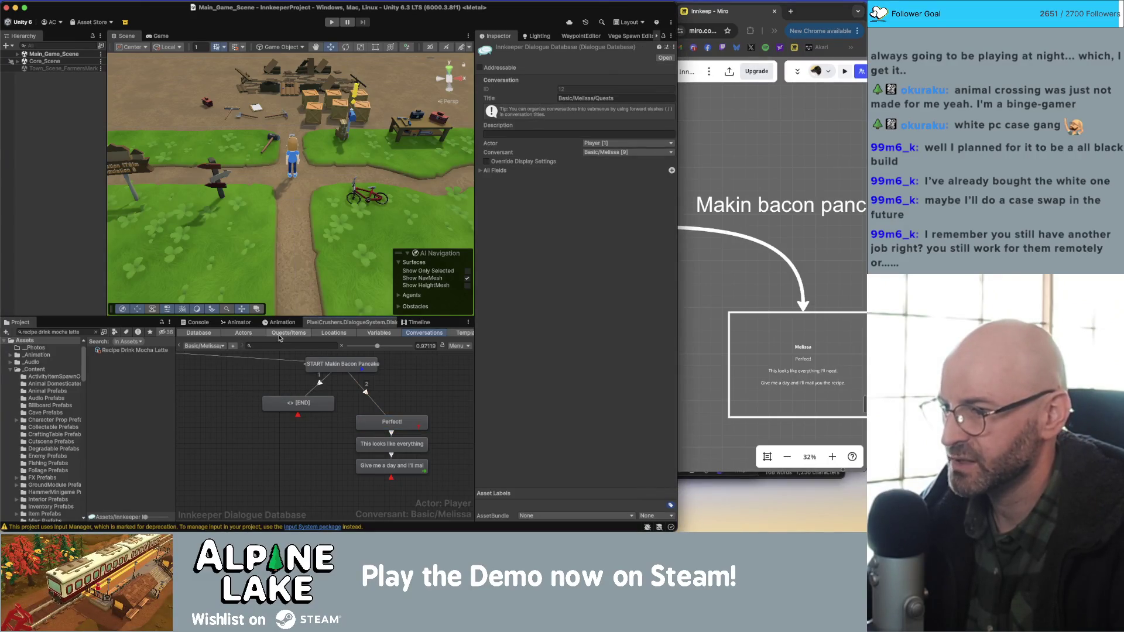
{"action": "left_click", "coordinate": [288, 332]}
{"action": "left_click", "coordinate": [192, 487]}
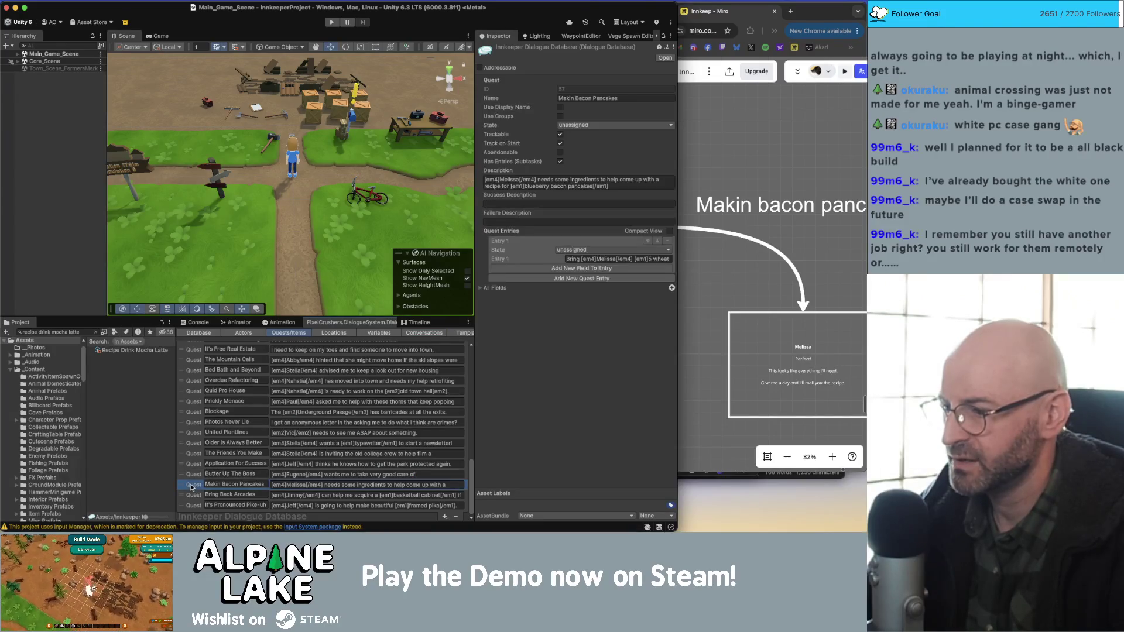
{"action": "left_click", "coordinate": [580, 258]}
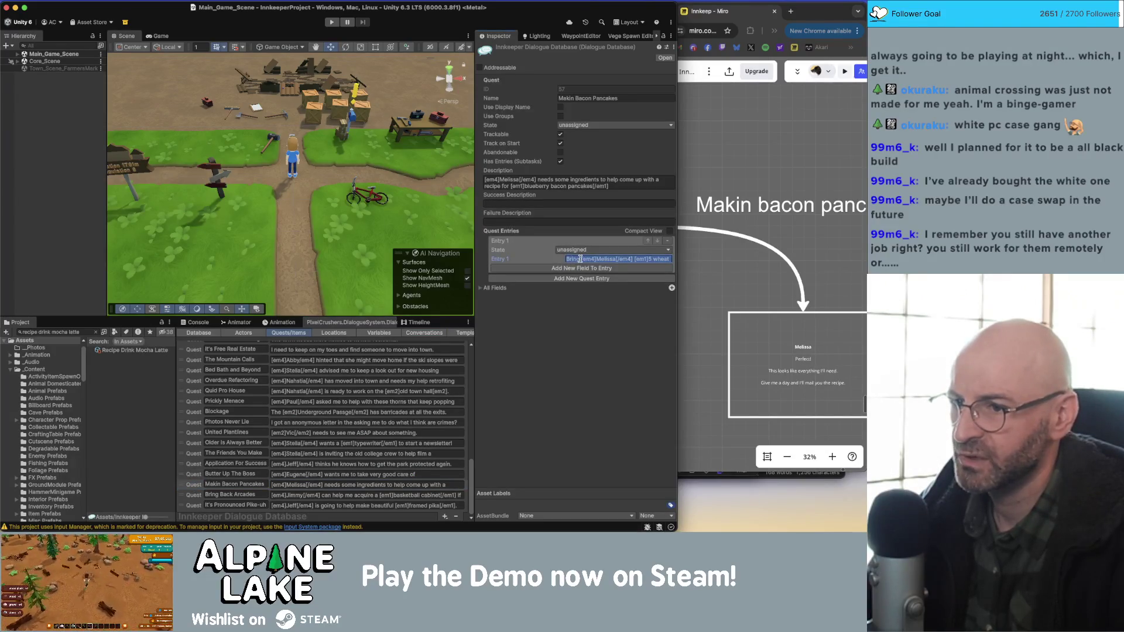
{"action": "key", "text": "Right"}
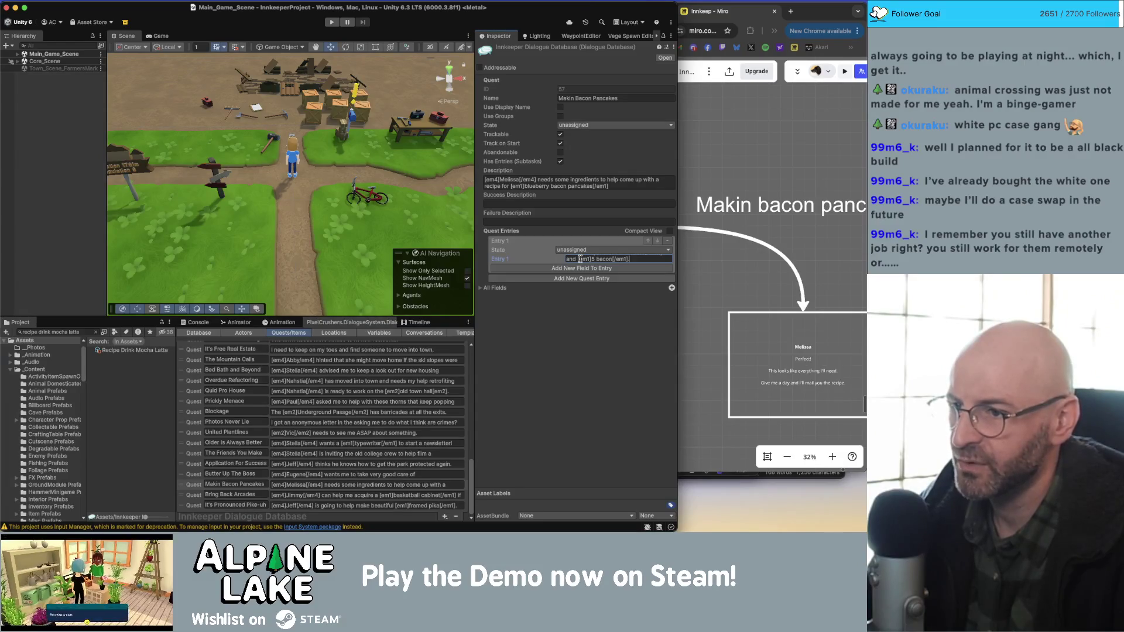
{"action": "left_click", "coordinate": [624, 222]}
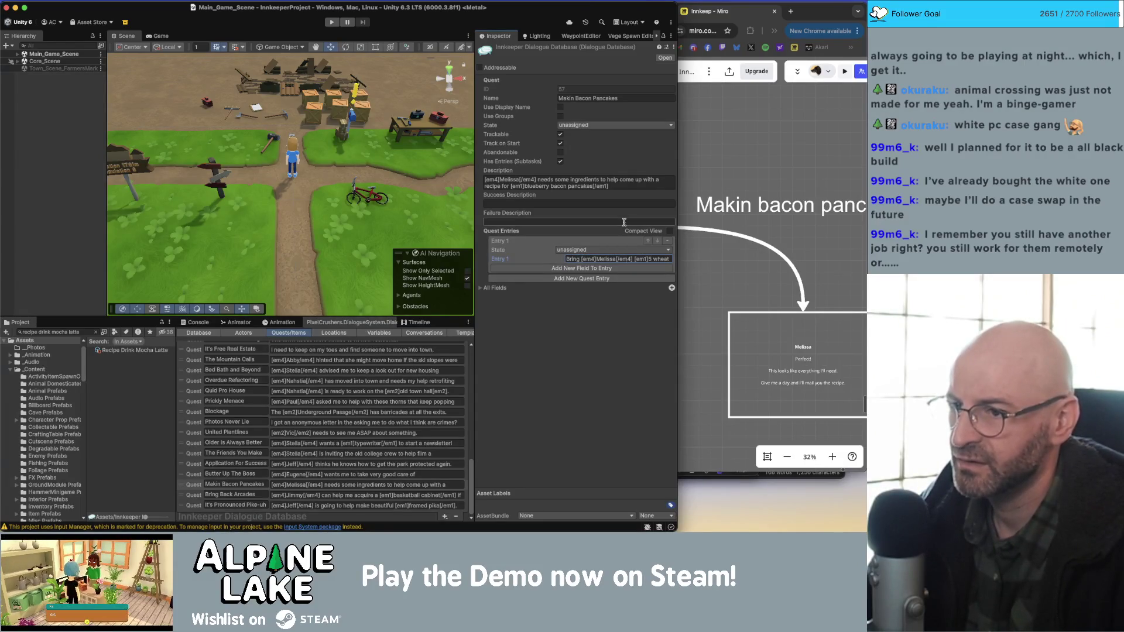
{"action": "key", "text": "End"}
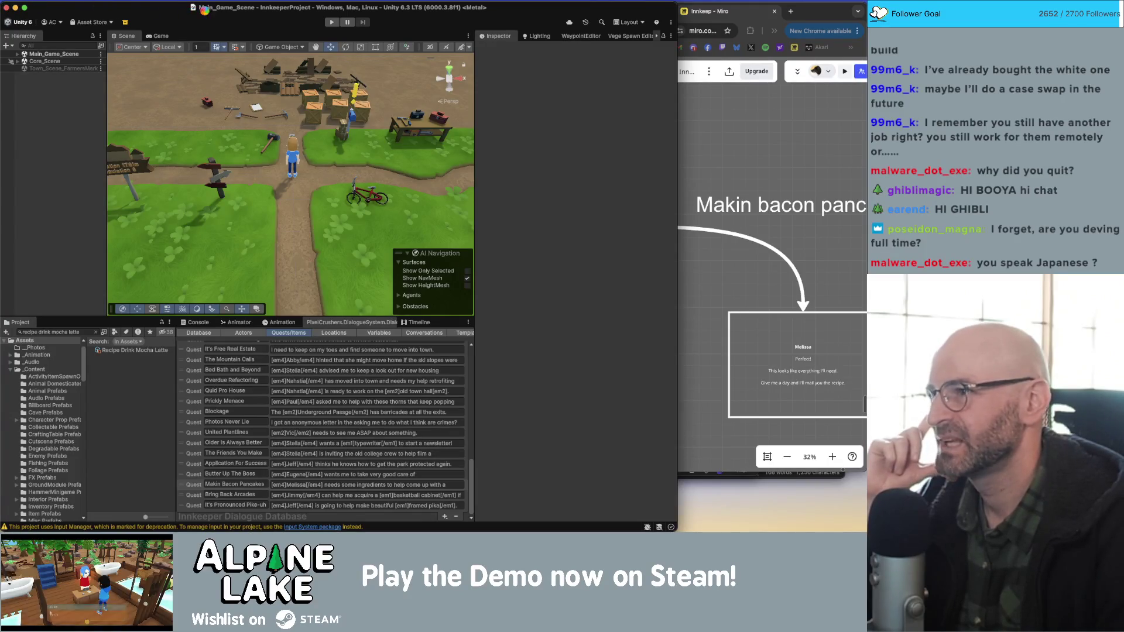
- Force Quit the frozen Unity Editor from its Dock icon
{"action": "mouse_move", "coordinate": [627, 515]}
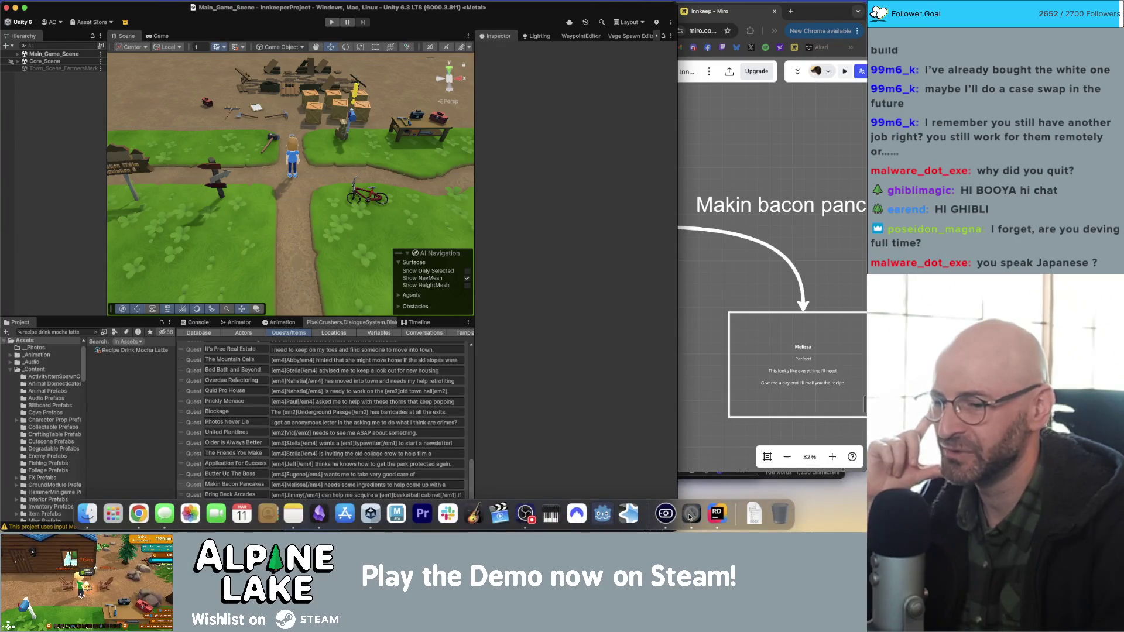
{"action": "right_click", "coordinate": [691, 513]}
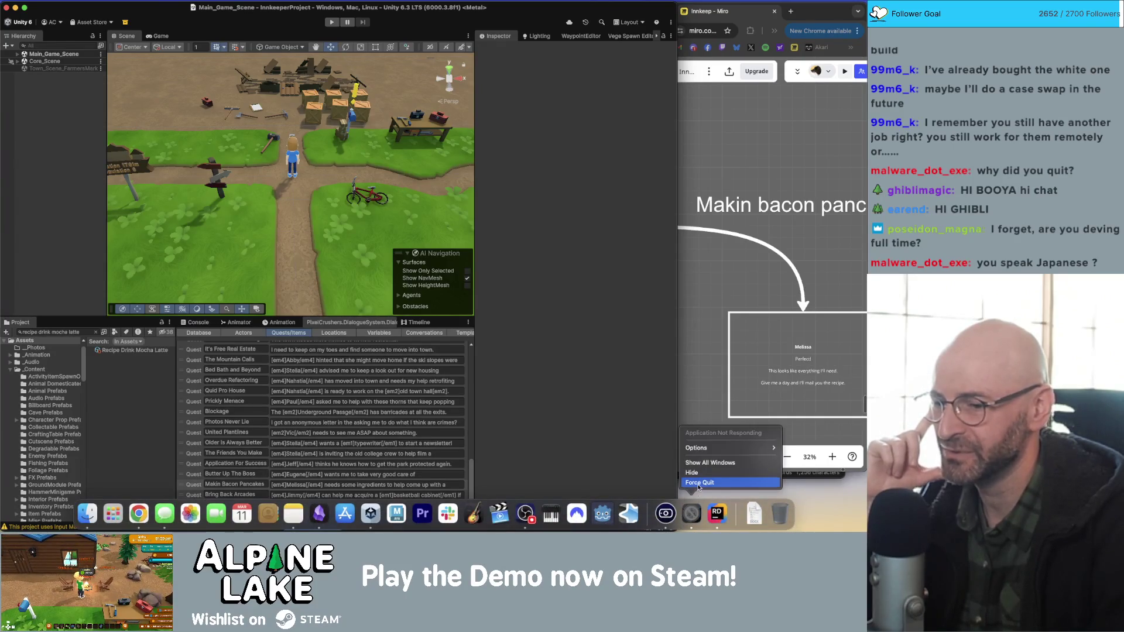
{"action": "left_click", "coordinate": [698, 483]}
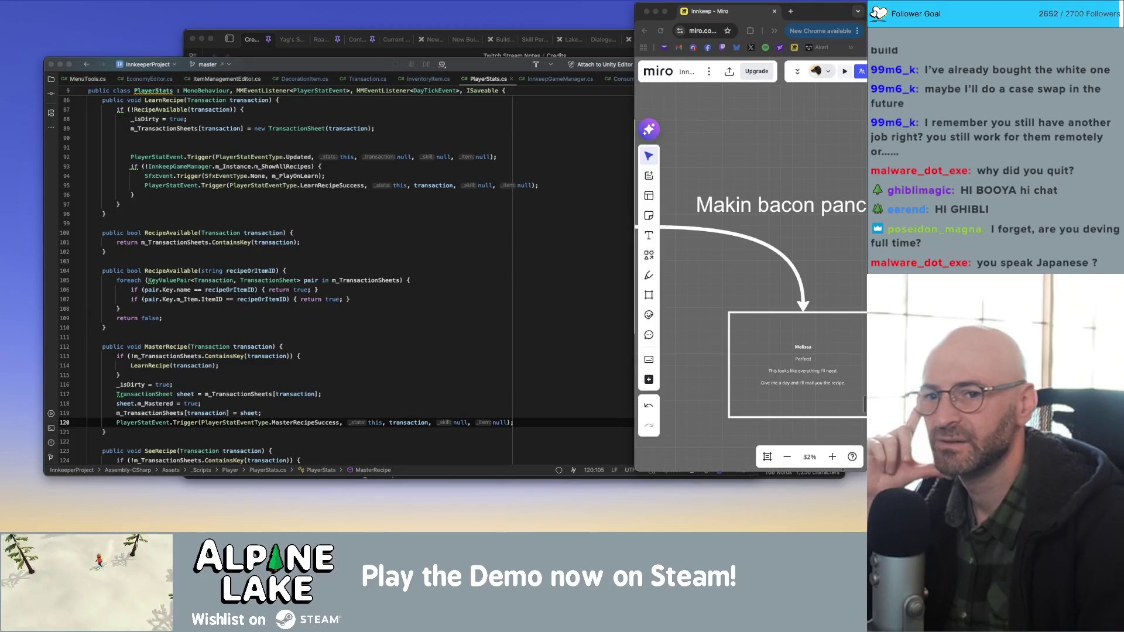
- Switch from Rider back to the relaunched Unity Editor with Cmd+Tab
{"action": "key", "text": "super+Tab"}
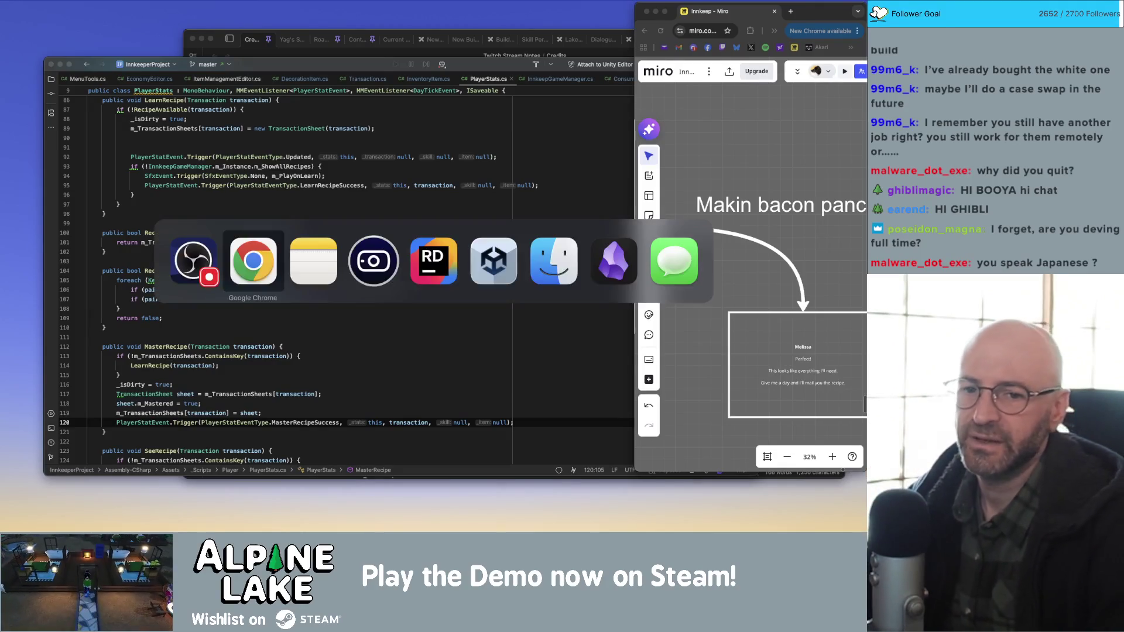
{"action": "key", "text": "super+Tab"}
{"action": "key", "text": "super+Tab"}
{"action": "key", "text": "super+Tab"}
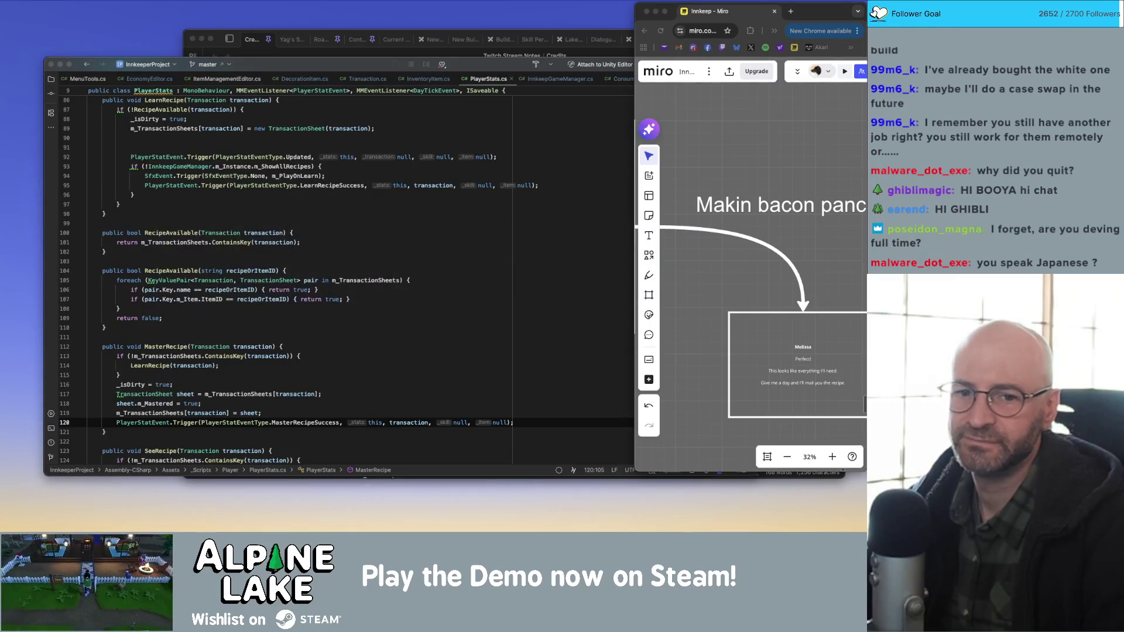